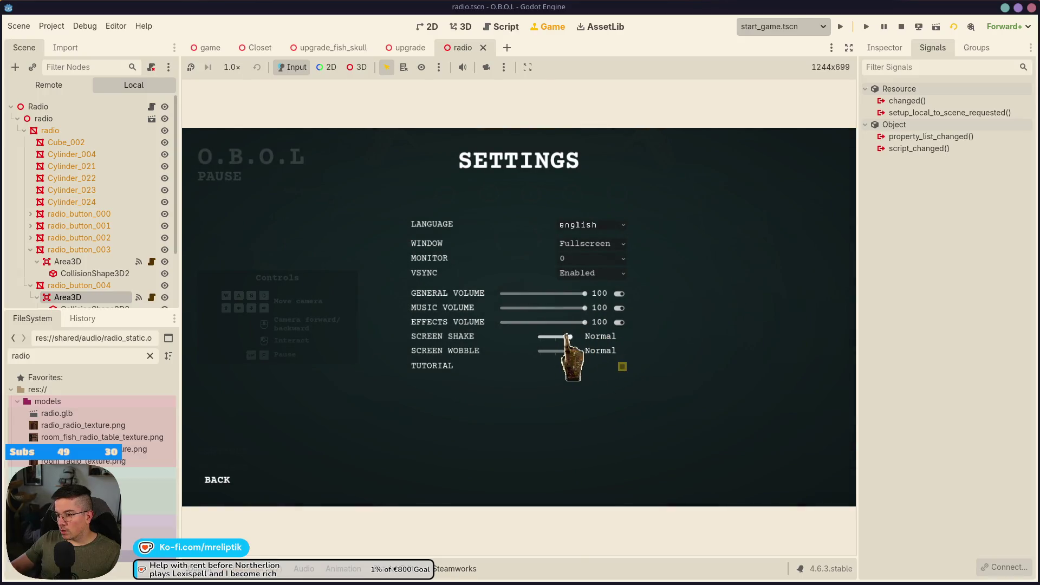
Leave the pause menu, approach the radio desk and tune the radio to hit the line-28 breakpoint.
{"action": "left_click", "coordinate": [223, 477]}
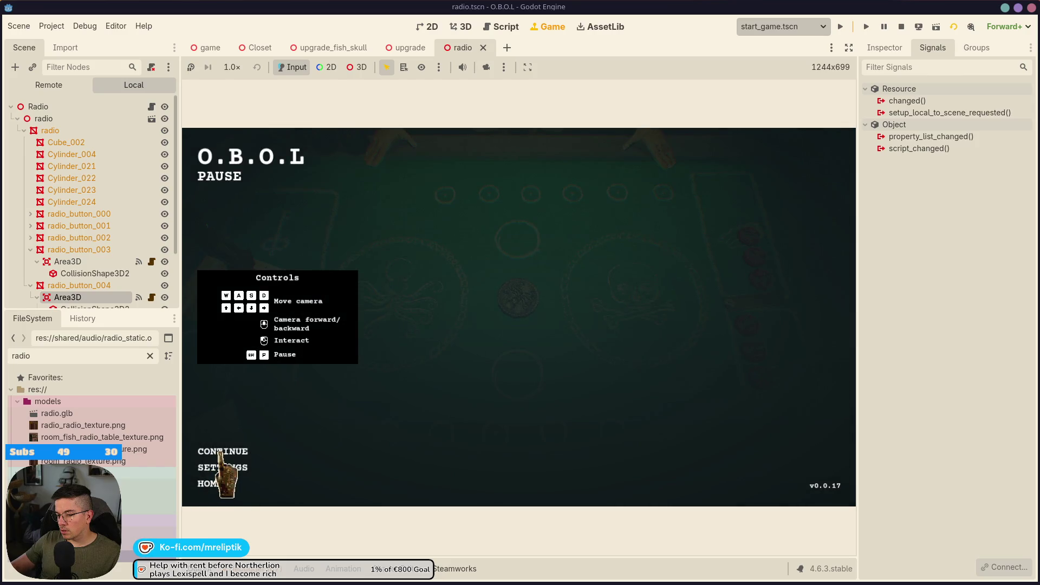
{"action": "left_click", "coordinate": [220, 453]}
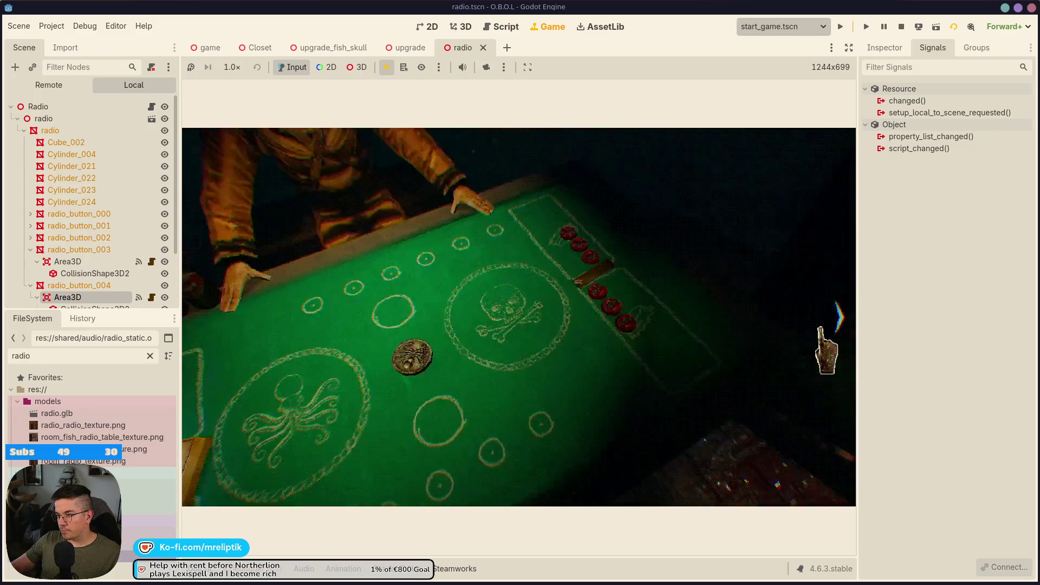
{"action": "left_click", "coordinate": [834, 320]}
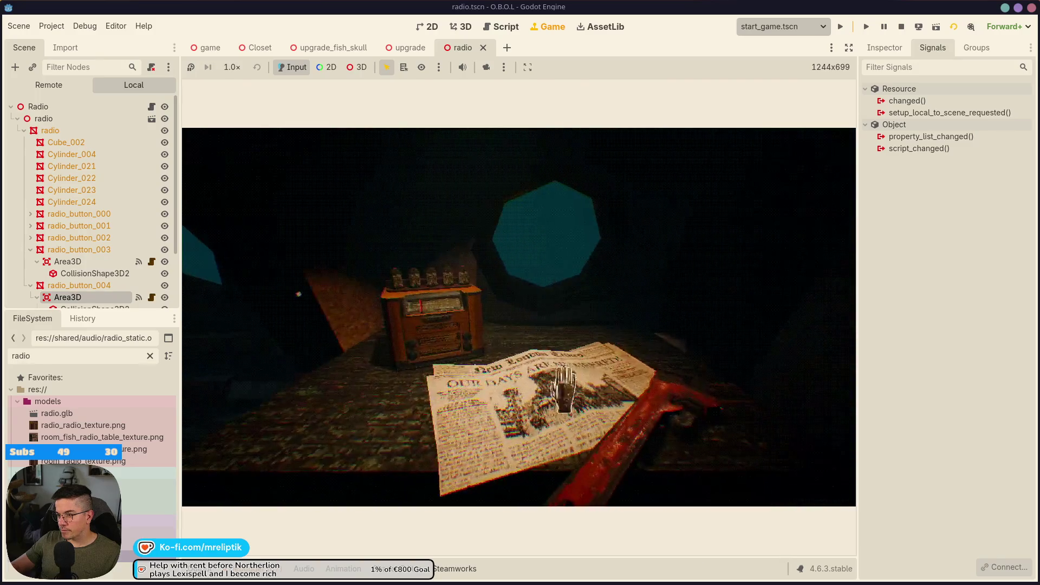
{"action": "left_click", "coordinate": [431, 328]}
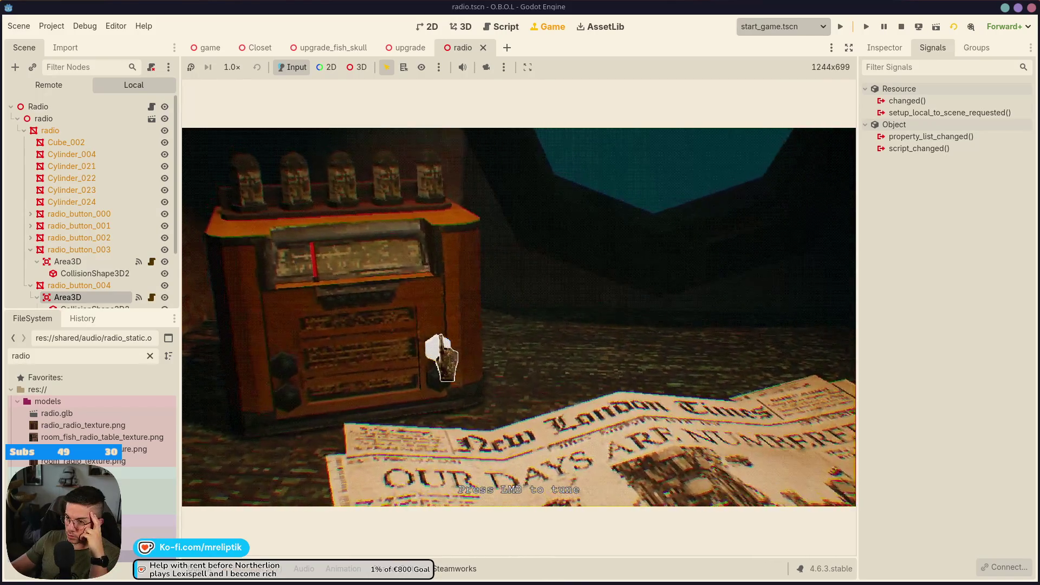
{"action": "left_click", "coordinate": [441, 352]}
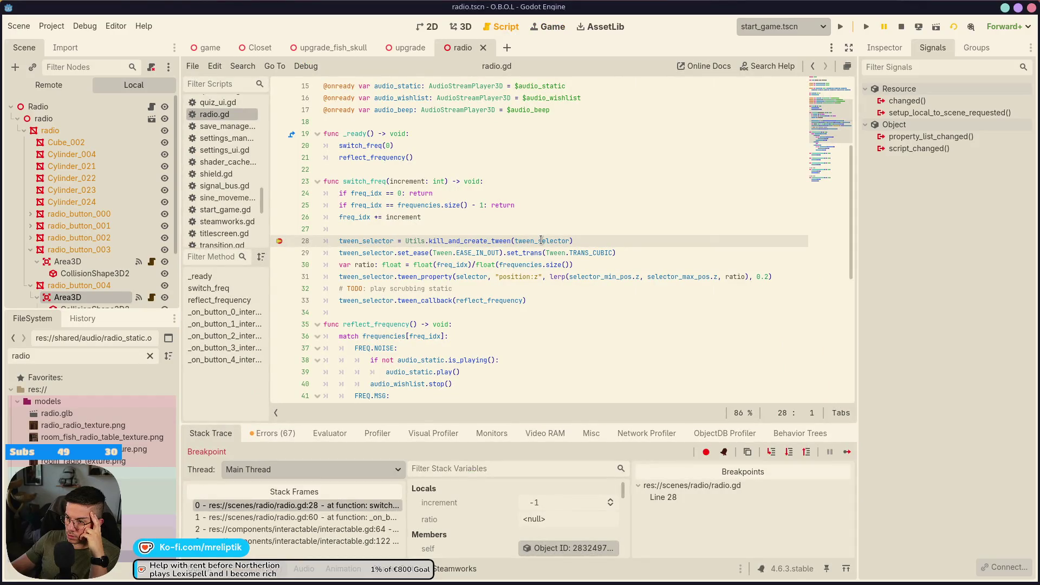
Step into the tween helper on line 28, back out, then step over to line 31.
{"action": "mouse_move", "coordinate": [542, 240]}
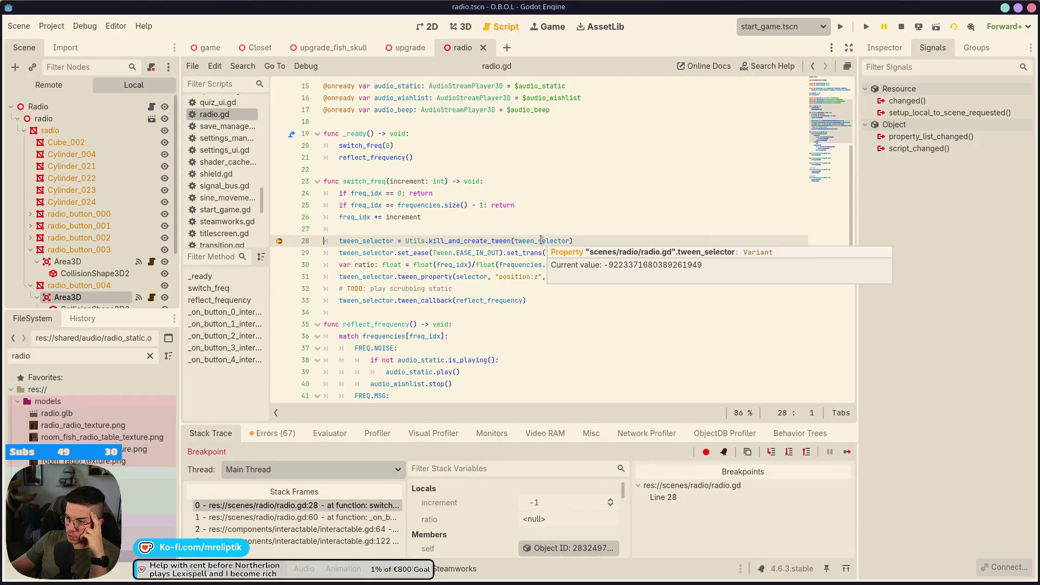
{"action": "left_click", "coordinate": [772, 453]}
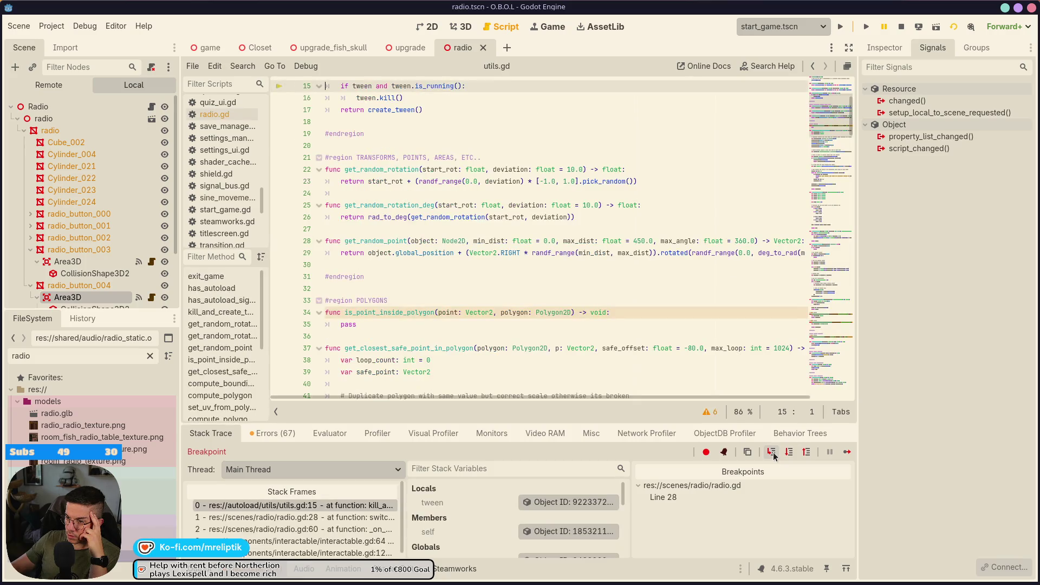
{"action": "left_click", "coordinate": [776, 455]}
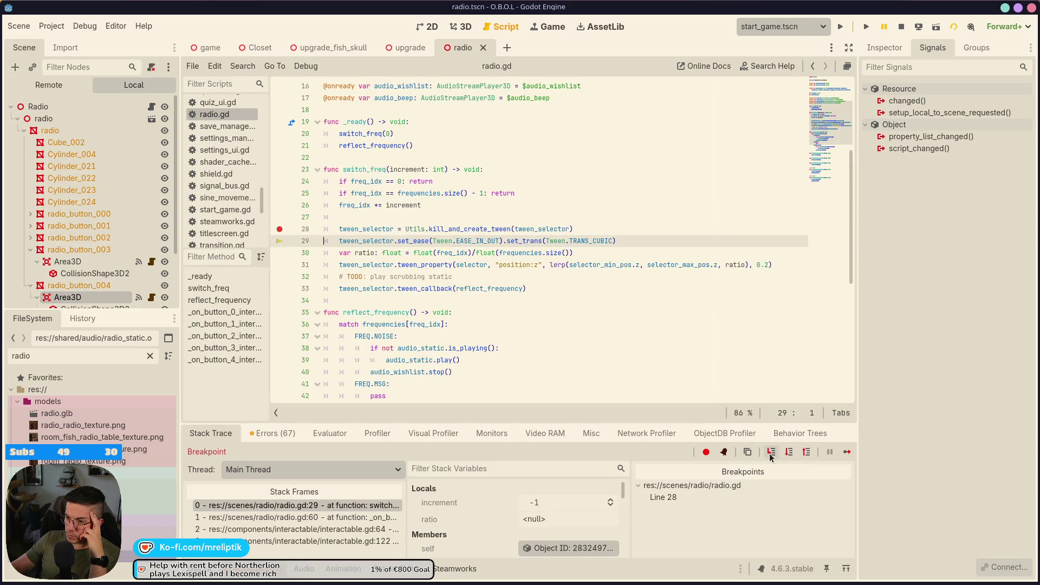
{"action": "left_click", "coordinate": [772, 457]}
{"action": "left_click", "coordinate": [772, 457]}
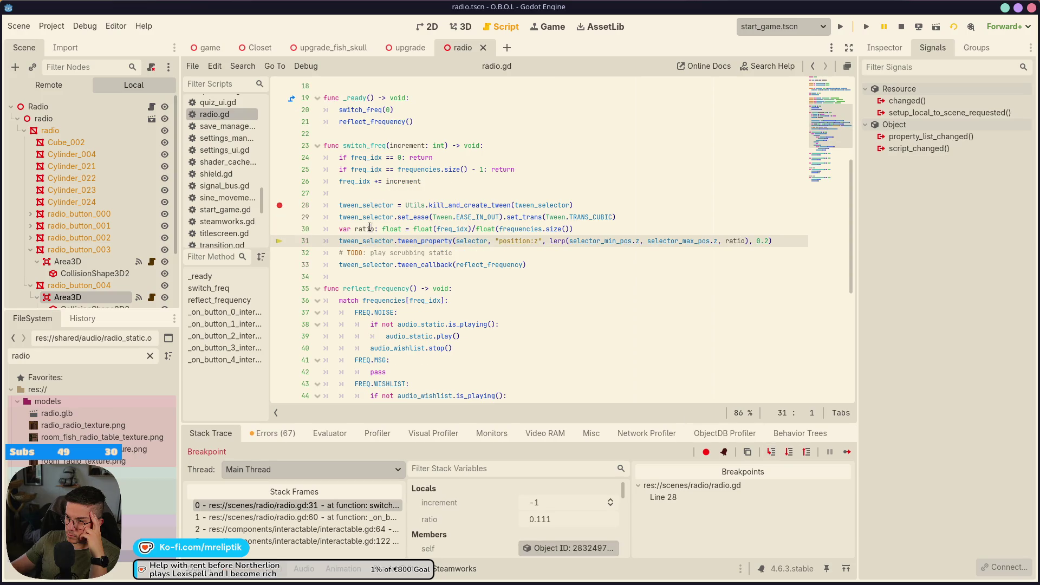
Inspect ratio (0.111) and selector, then continue execution and return to the Game view.
{"action": "mouse_move", "coordinate": [370, 227]}
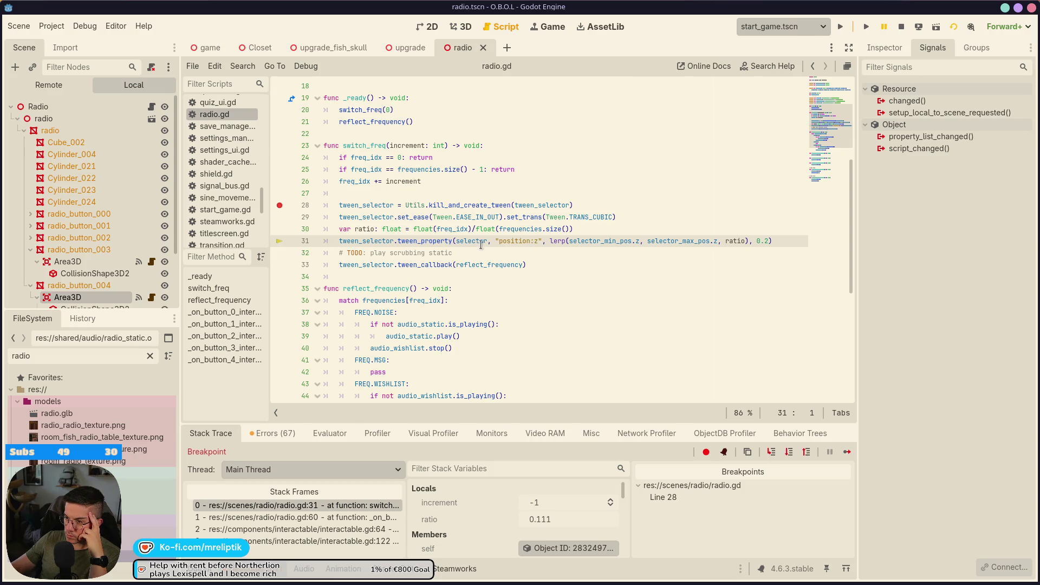
{"action": "mouse_move", "coordinate": [480, 244]}
{"action": "left_click", "coordinate": [847, 452]}
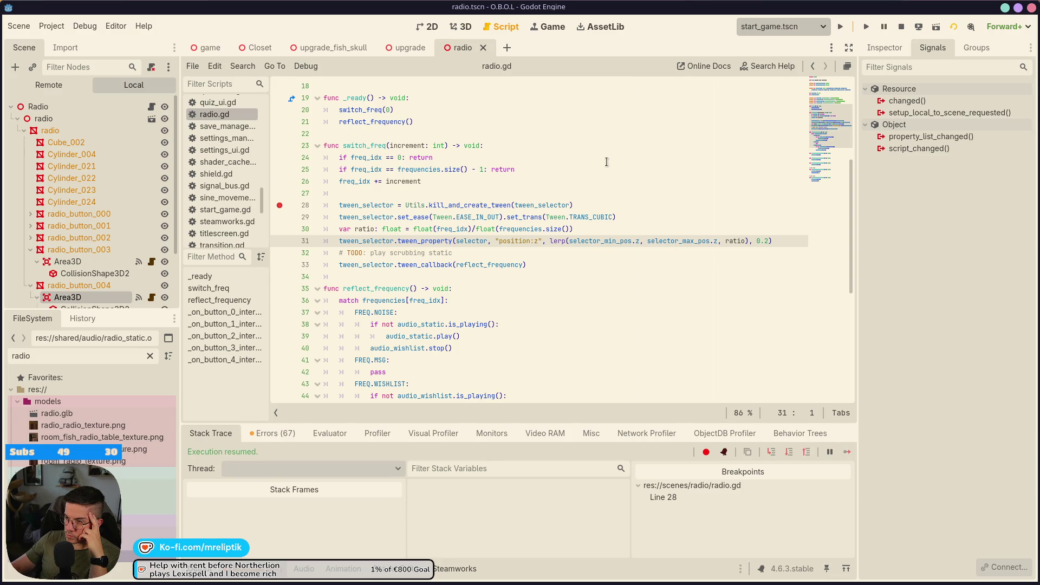
{"action": "left_click", "coordinate": [555, 31]}
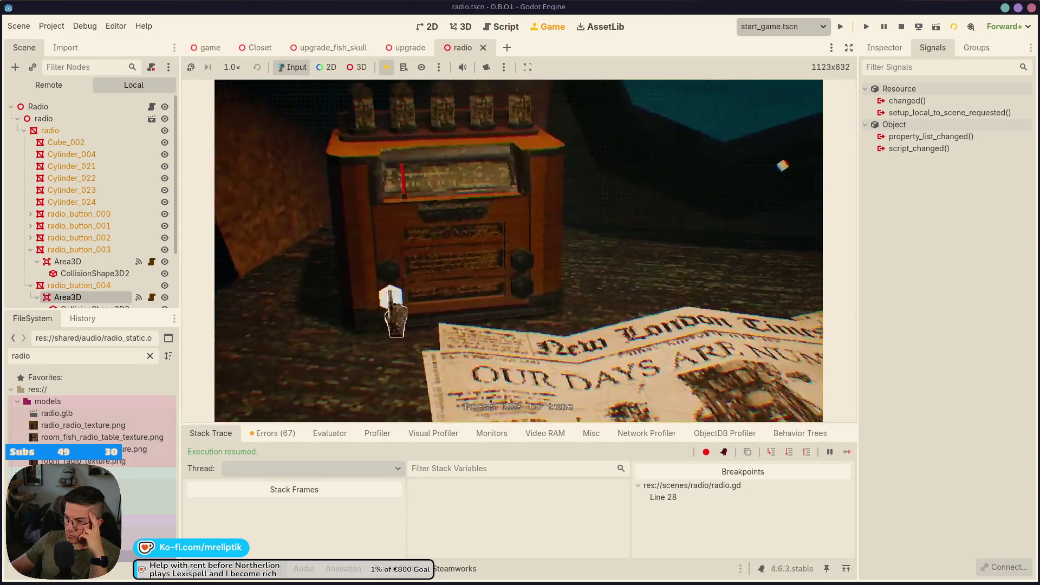
Tune the radio again, resume past the breakpoint and retry the tuning knob in-game.
{"action": "left_click", "coordinate": [450, 290]}
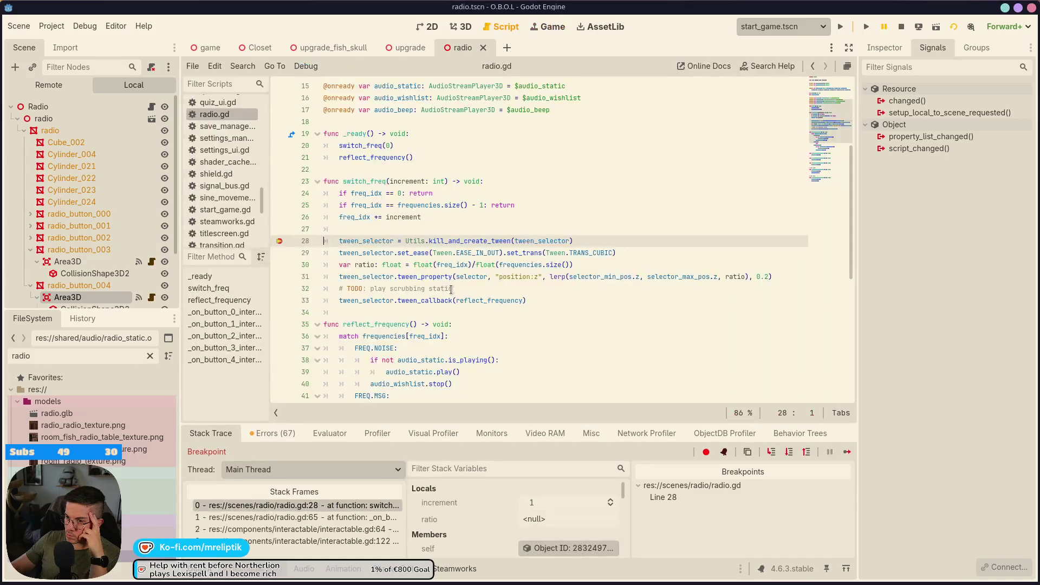
{"action": "left_click", "coordinate": [846, 452]}
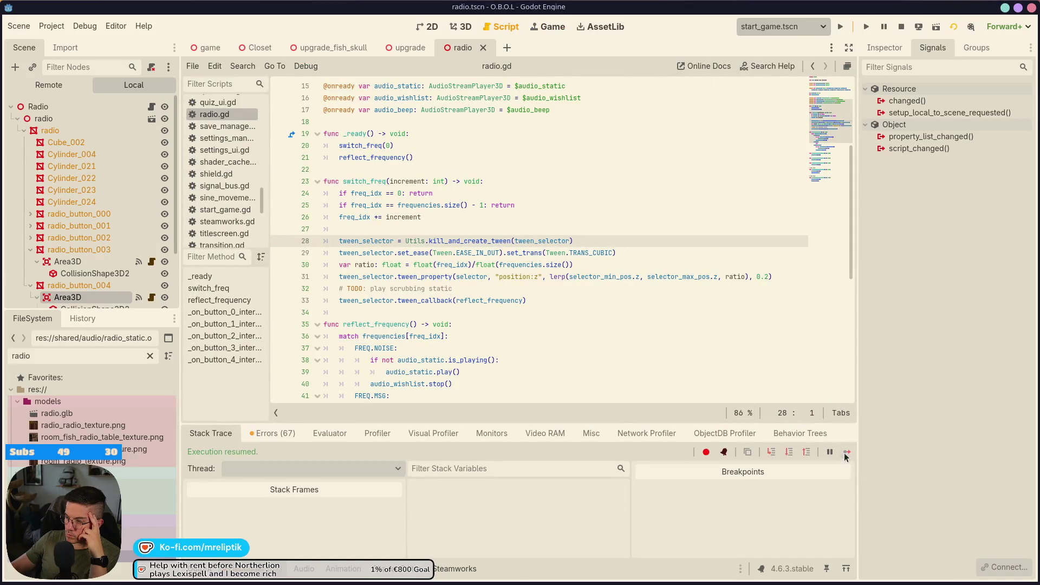
{"action": "left_click", "coordinate": [553, 31]}
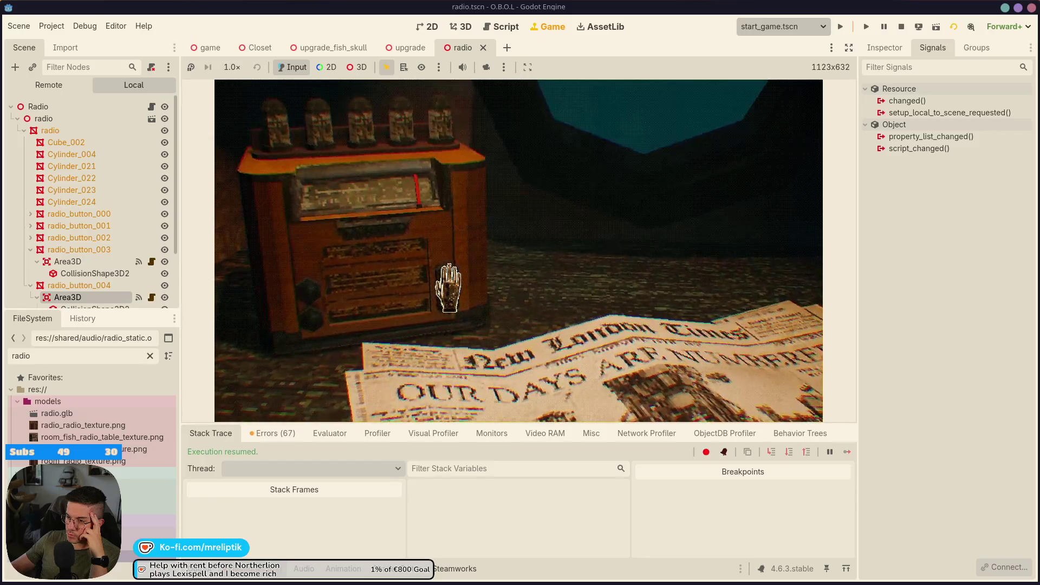
{"action": "left_click", "coordinate": [447, 292]}
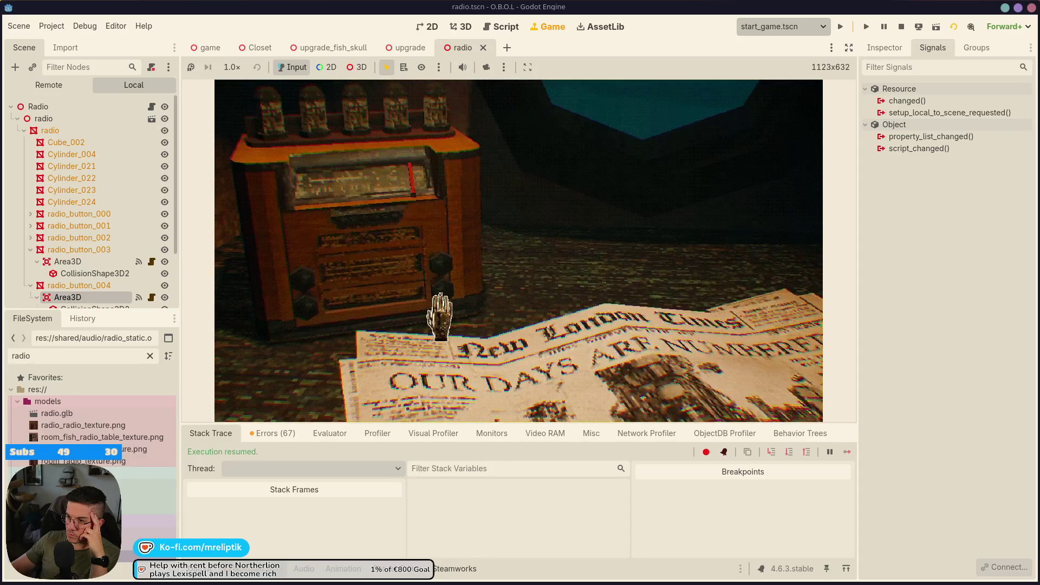
{"action": "left_click", "coordinate": [200, 569]}
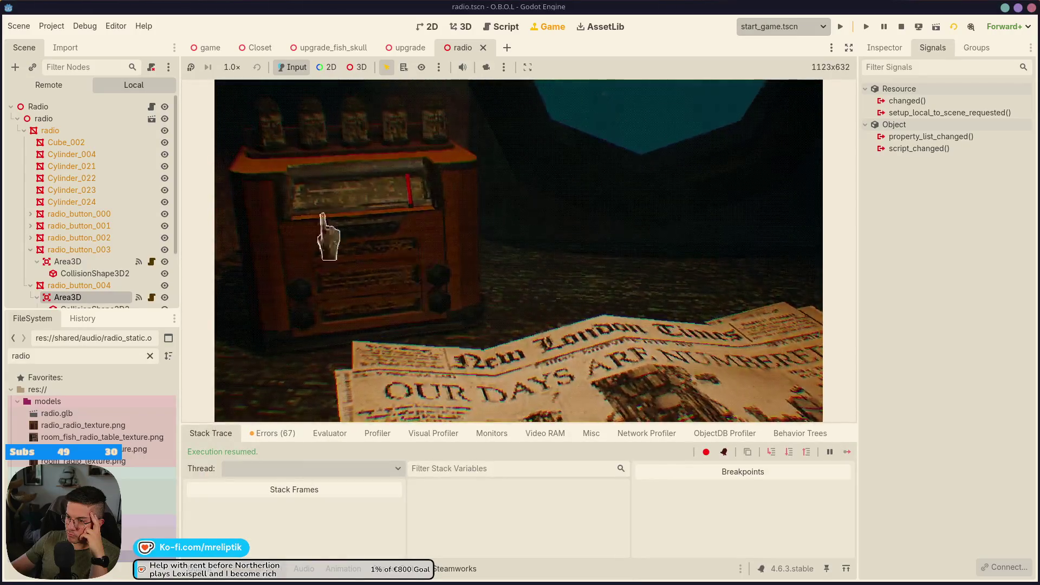
Add a breakpoint on line 24 of radio.gd and stop the running game.
{"action": "left_click", "coordinate": [152, 107]}
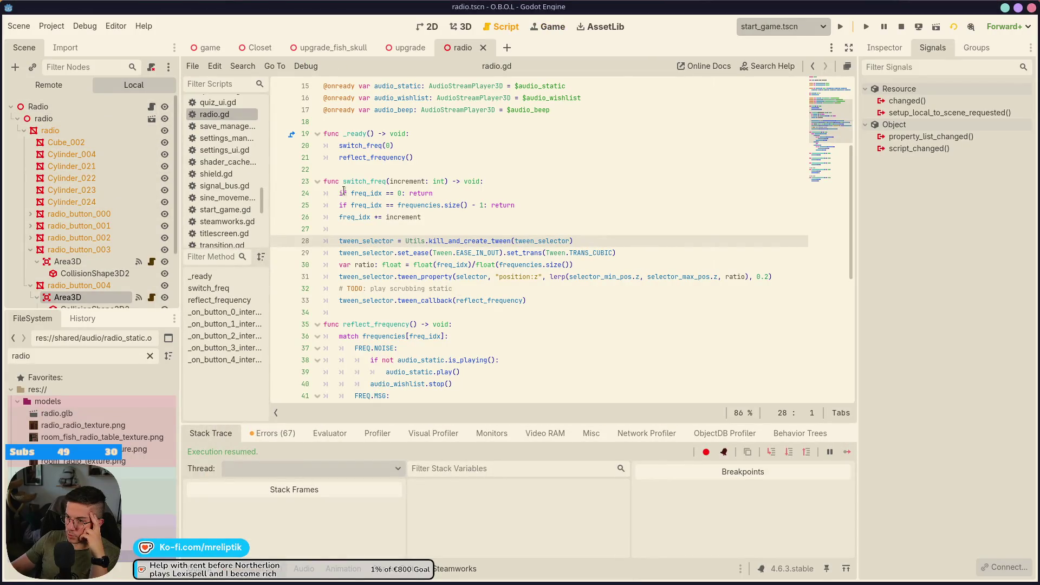
{"action": "left_click", "coordinate": [288, 195]}
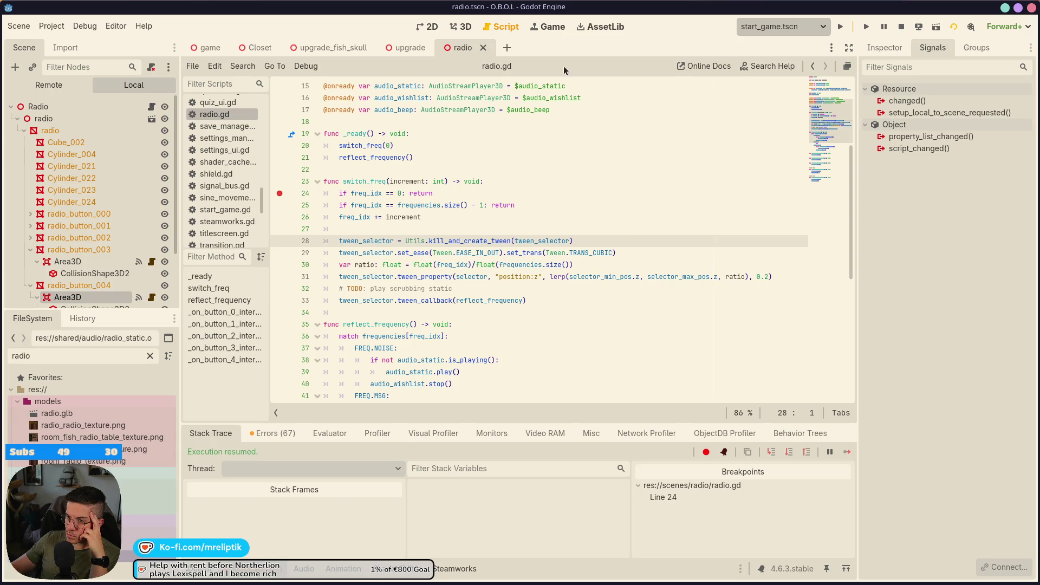
{"action": "left_click", "coordinate": [217, 569]}
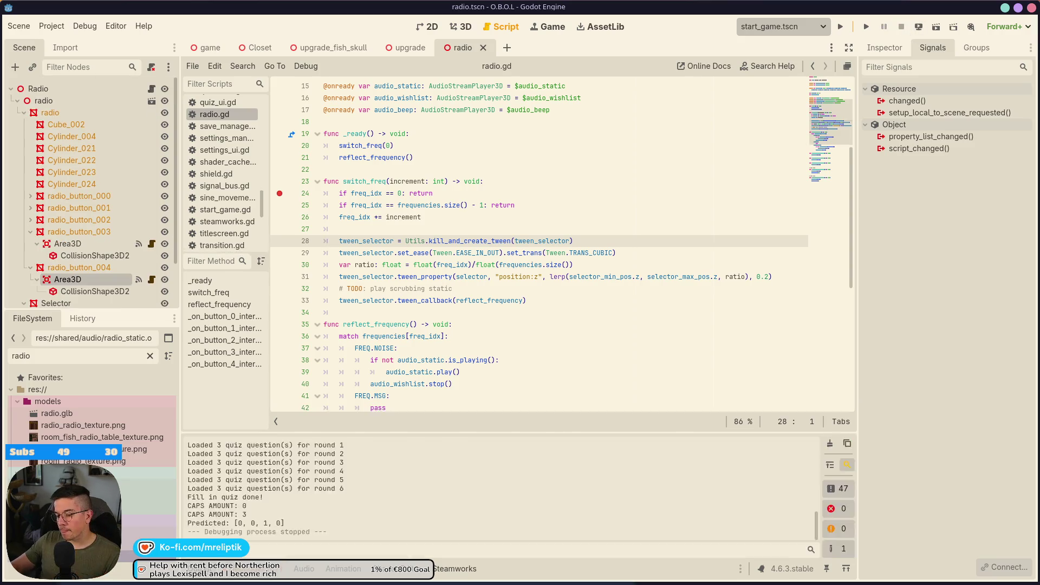
{"action": "left_click", "coordinate": [217, 568]}
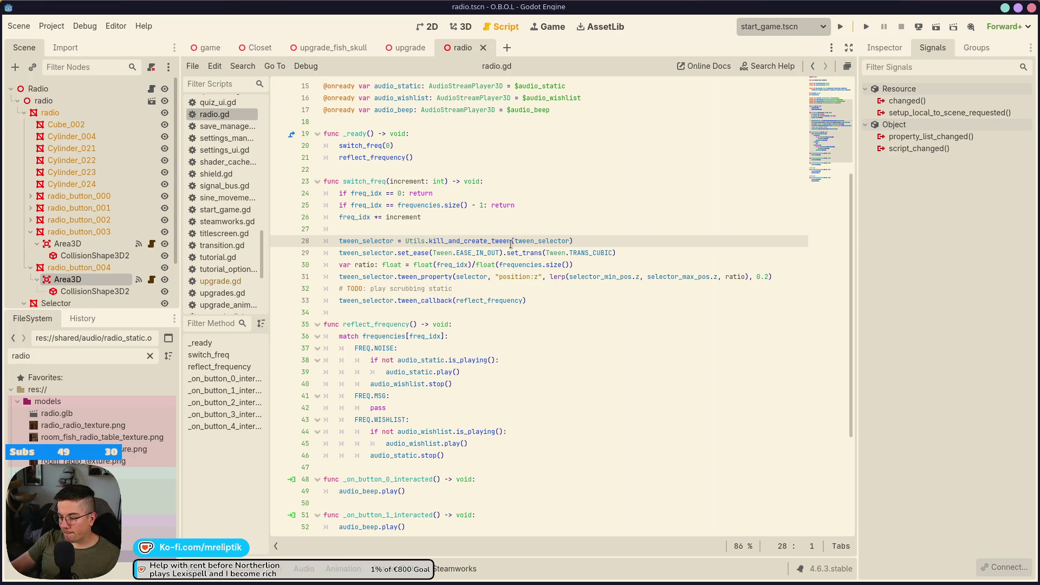
{"action": "scroll", "coordinate": [410, 230], "scroll_direction": "up", "scroll_amount": 1}
{"action": "double_click", "coordinate": [366, 229]}
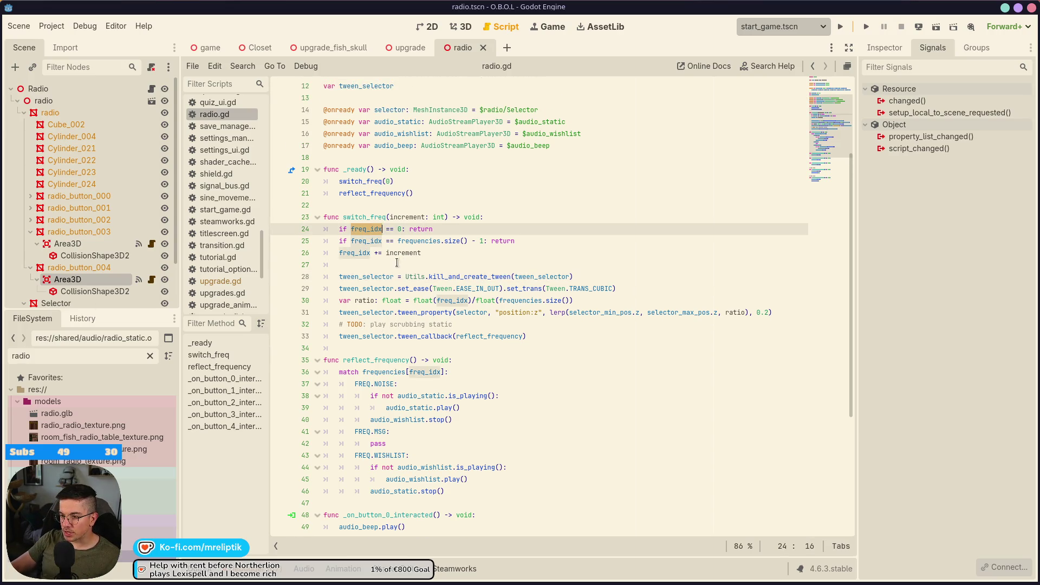
{"action": "left_click", "coordinate": [403, 227]}
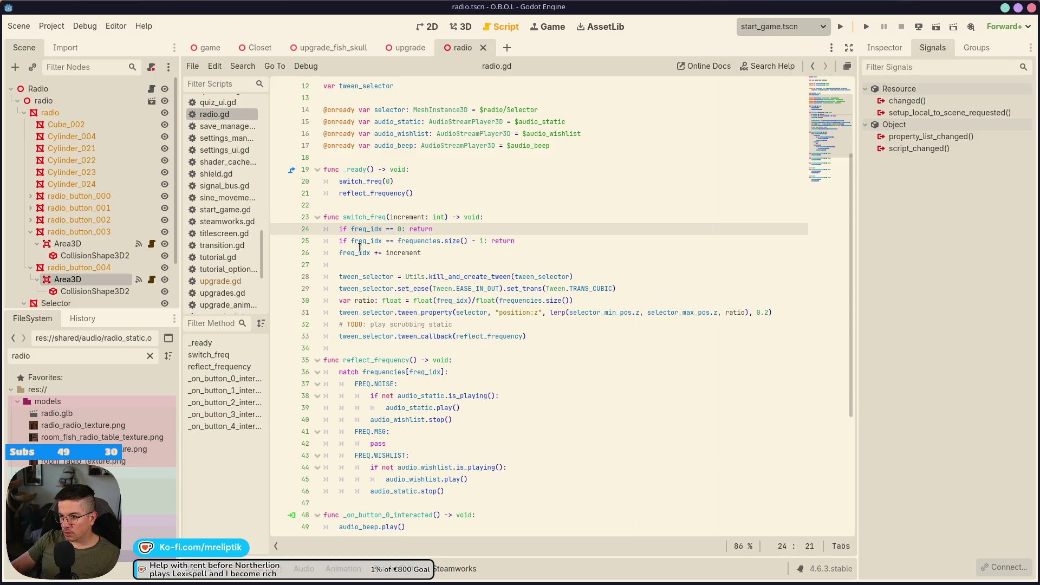
{"action": "double_click", "coordinate": [428, 229]}
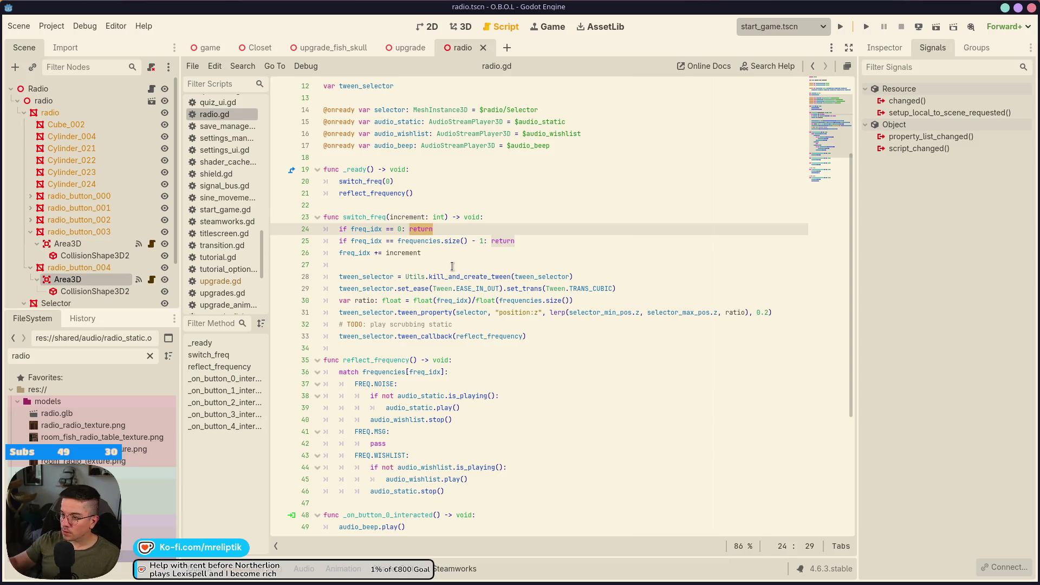
{"action": "left_click", "coordinate": [459, 252]}
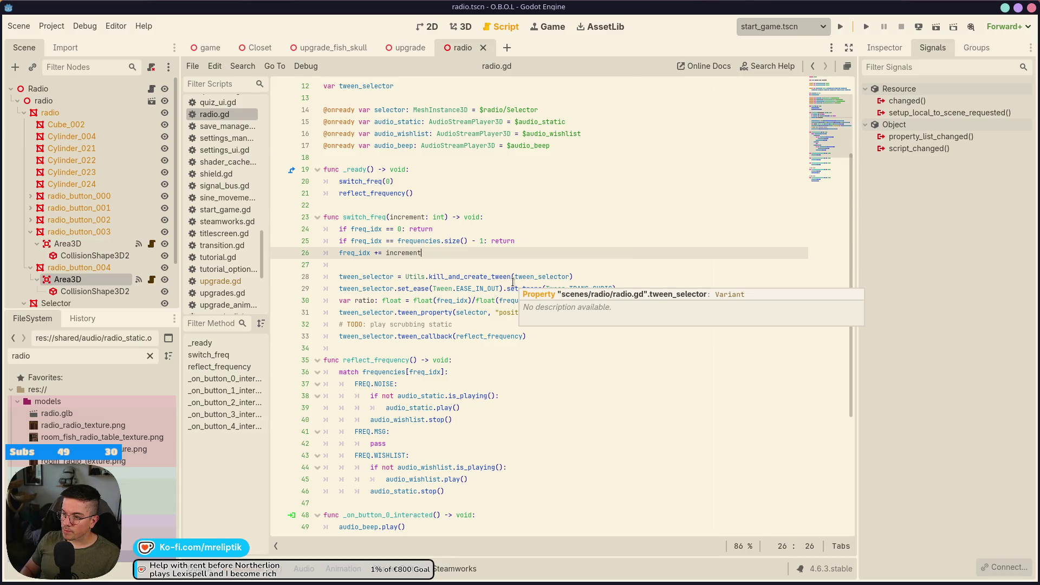
{"action": "key", "text": "Up"}
{"action": "key", "text": "Up"}
Append 'and increment < 0' to line 24's check and 'and increment > 0' to line 25's.
{"action": "key", "text": "Right"}
{"action": "type", "text": "and increment"}
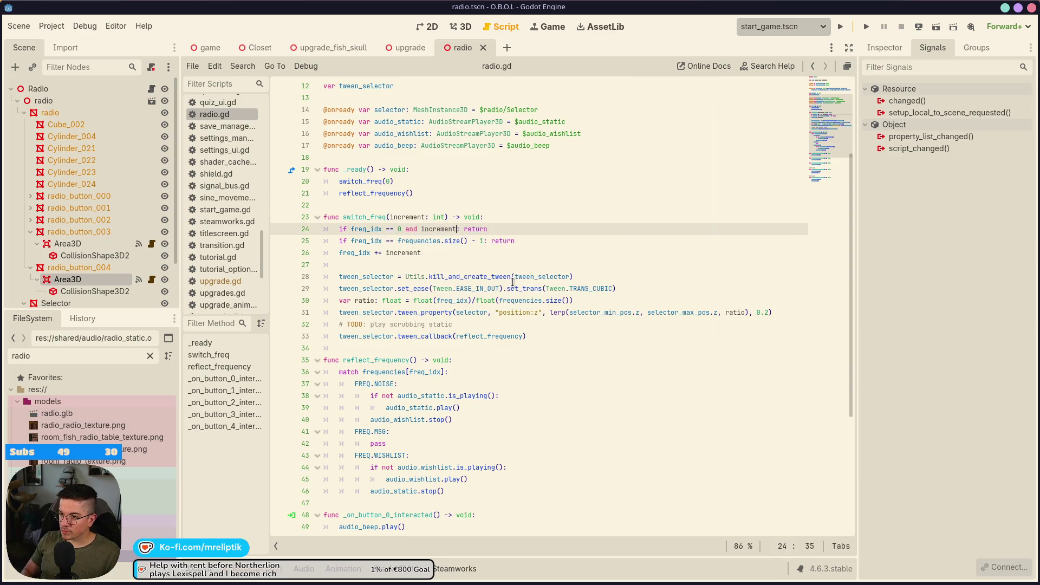
{"action": "type", "text": " < 0"}
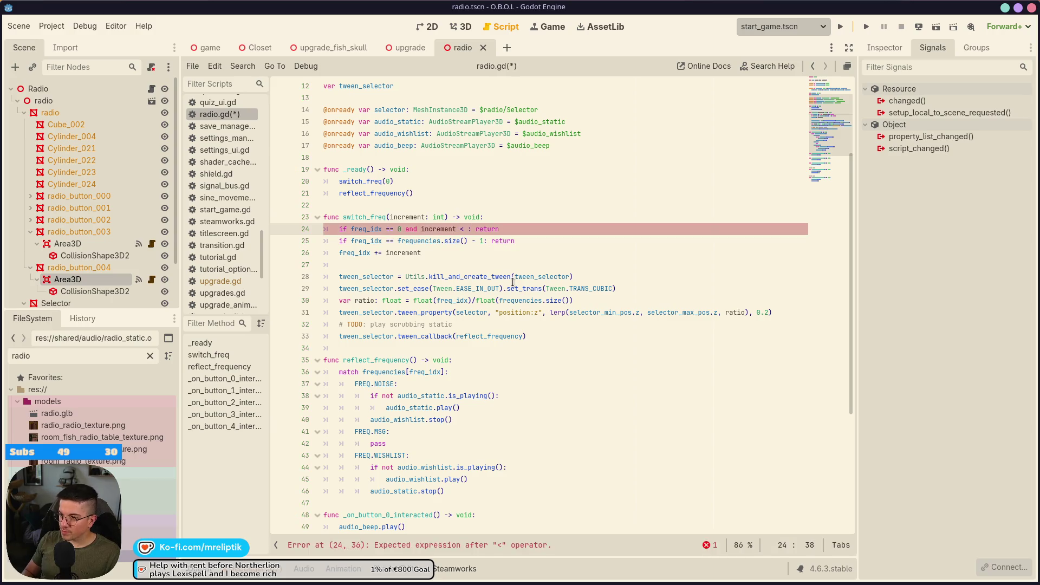
{"action": "key", "text": "Down"}
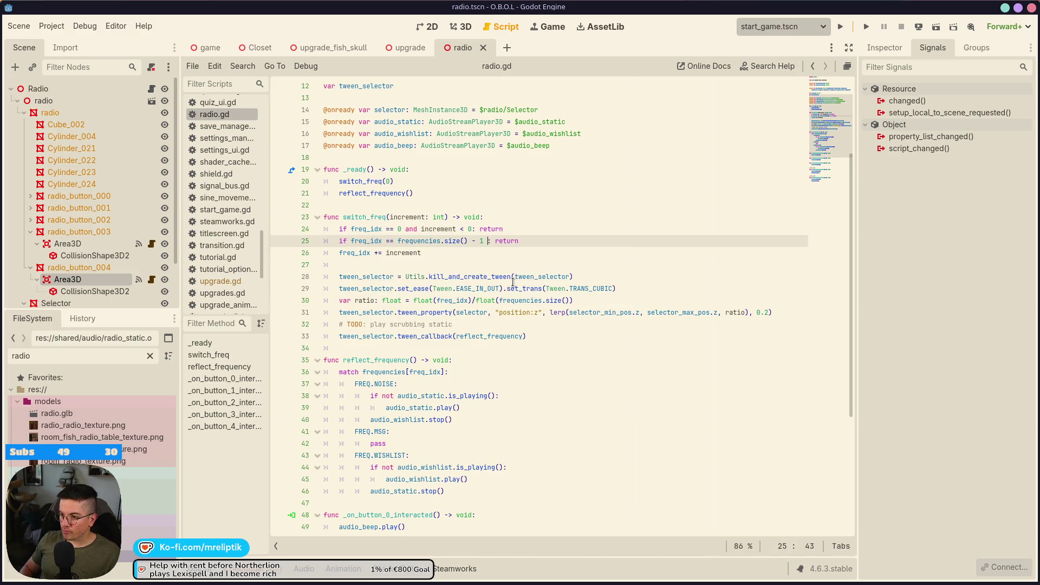
{"action": "type", "text": "and inc"}
{"action": "key", "text": "Return"}
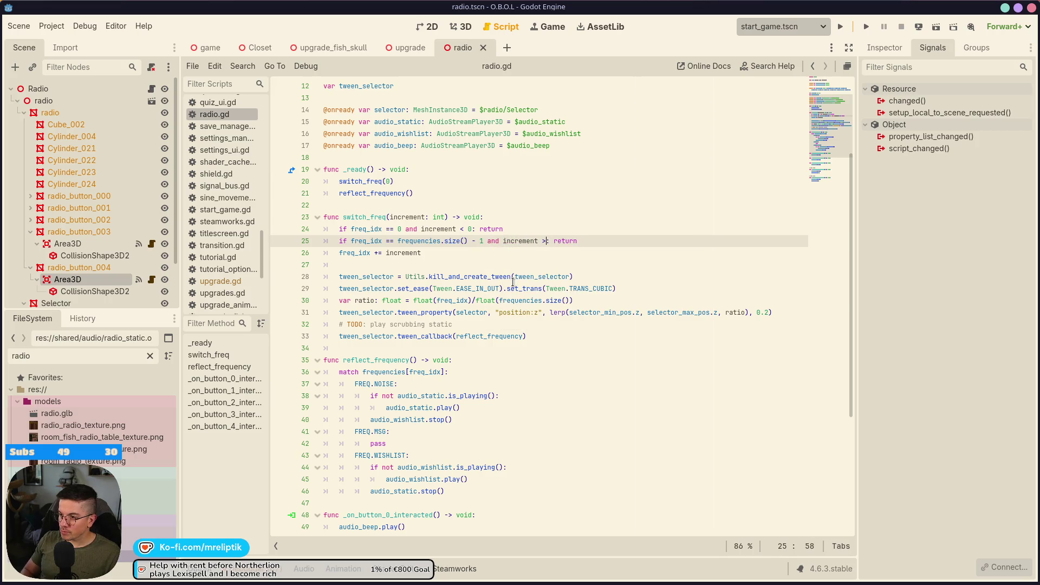
{"action": "type", "text": "0"}
{"action": "key", "text": "ctrl+F4"}
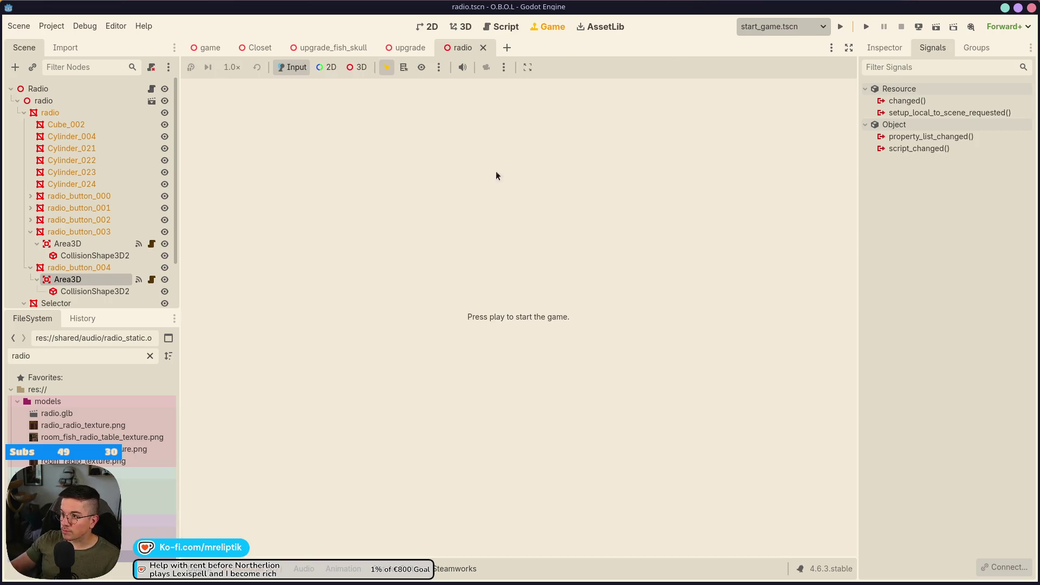
Run the game, zoom in on the radio, tune the needle right then left, and stop with F8.
{"action": "left_click", "coordinate": [840, 28]}
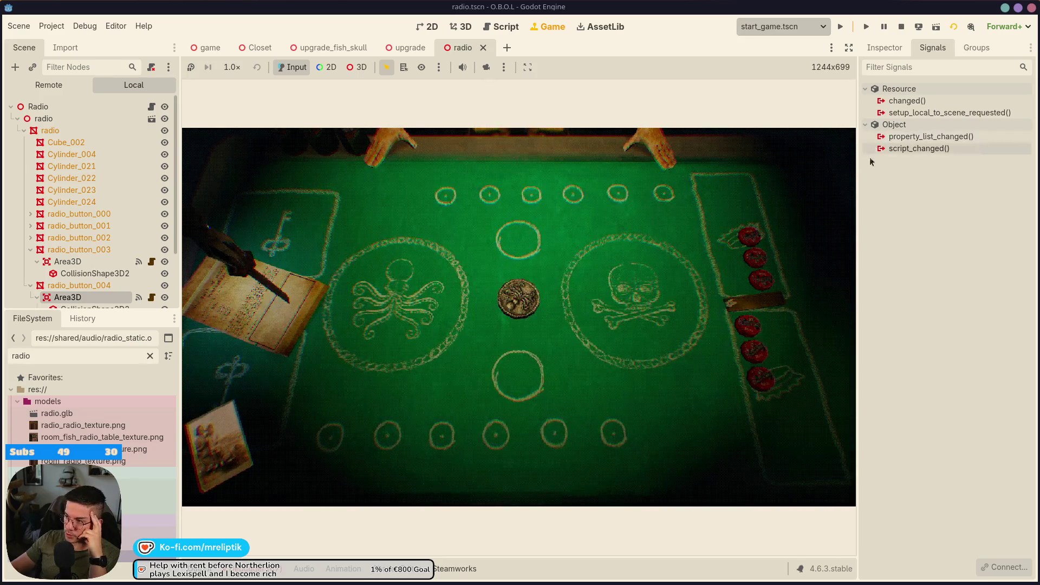
{"action": "left_click", "coordinate": [839, 316]}
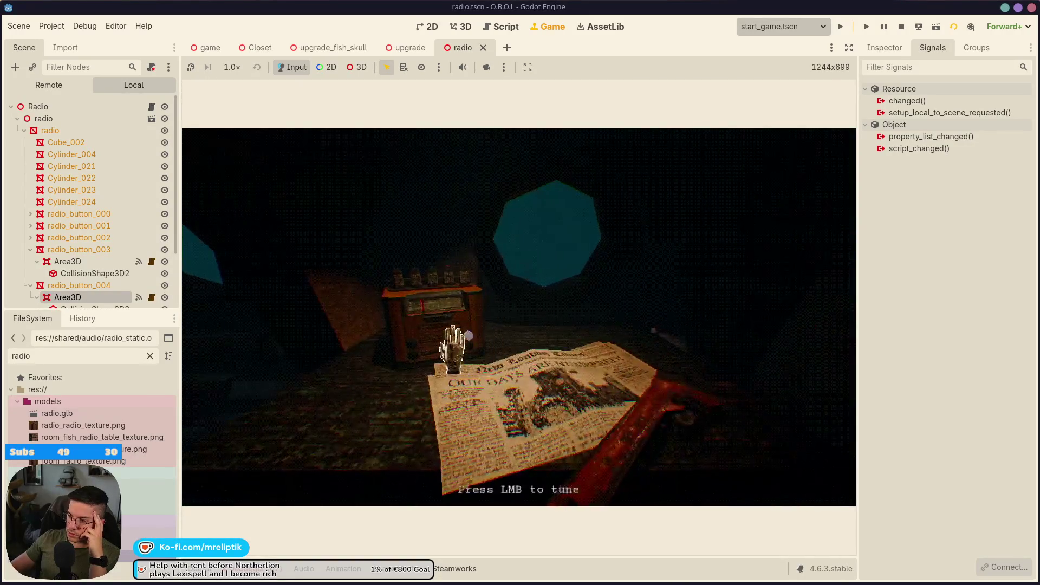
{"action": "left_click", "coordinate": [452, 350]}
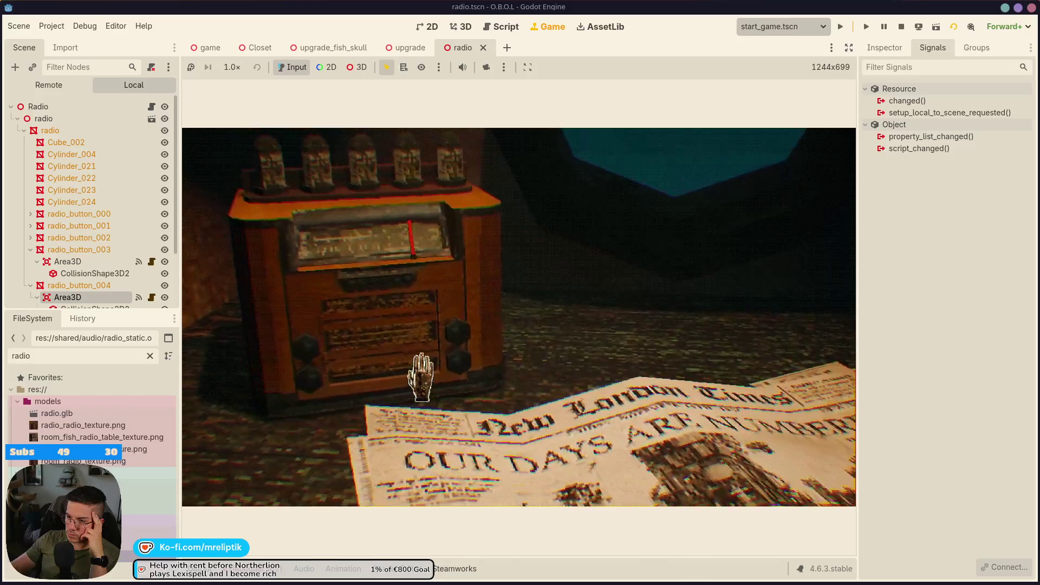
{"action": "mouse_move", "coordinate": [446, 379]}
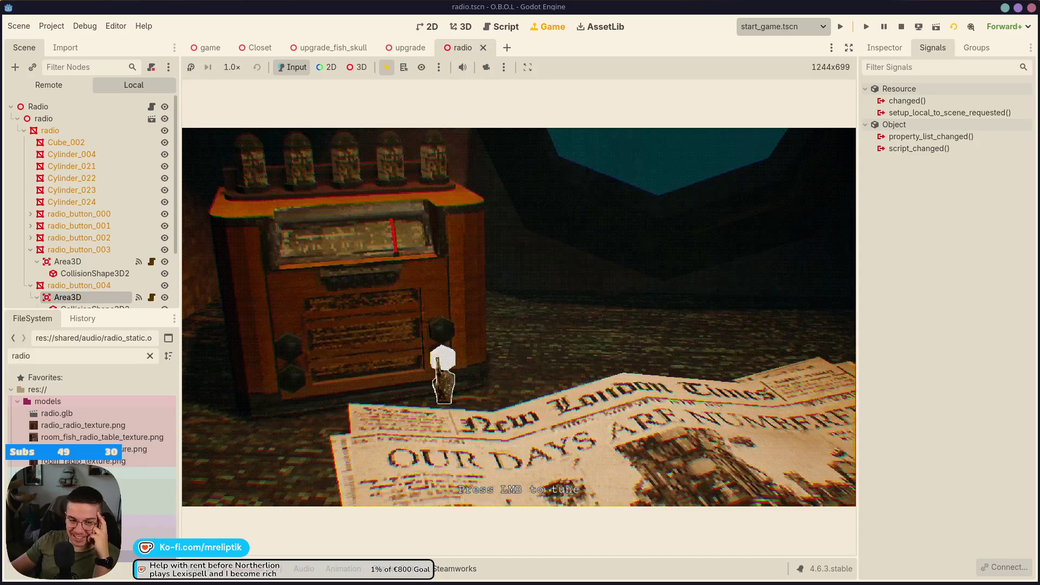
{"action": "left_click", "coordinate": [444, 374]}
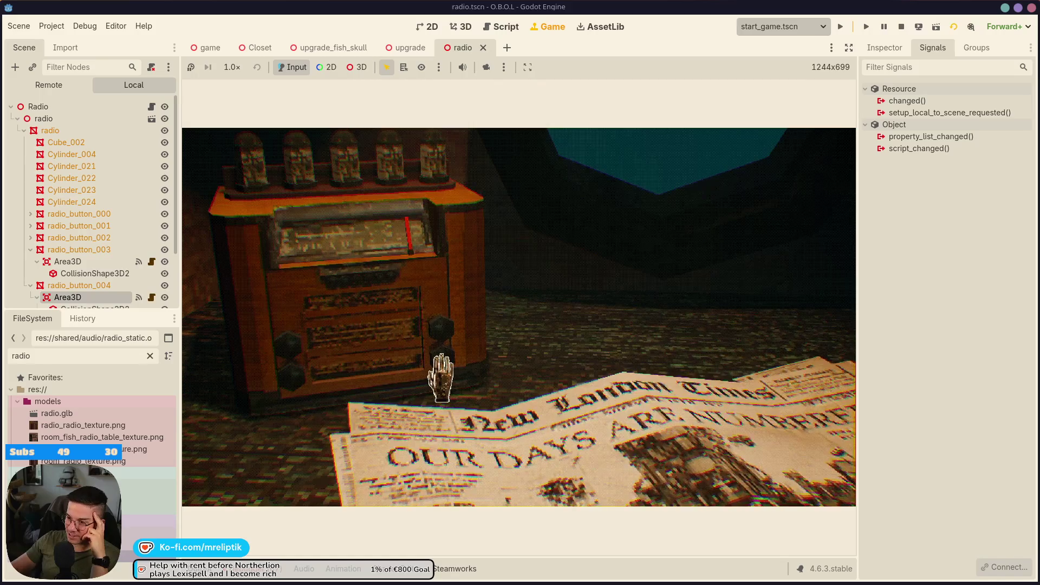
{"action": "left_click", "coordinate": [442, 371]}
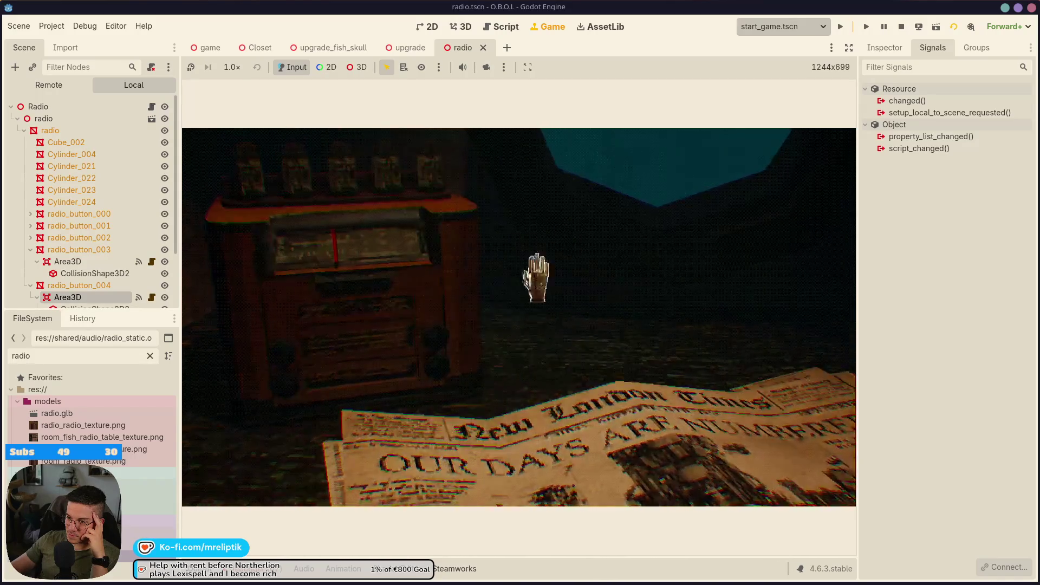
{"action": "key", "text": "F8"}
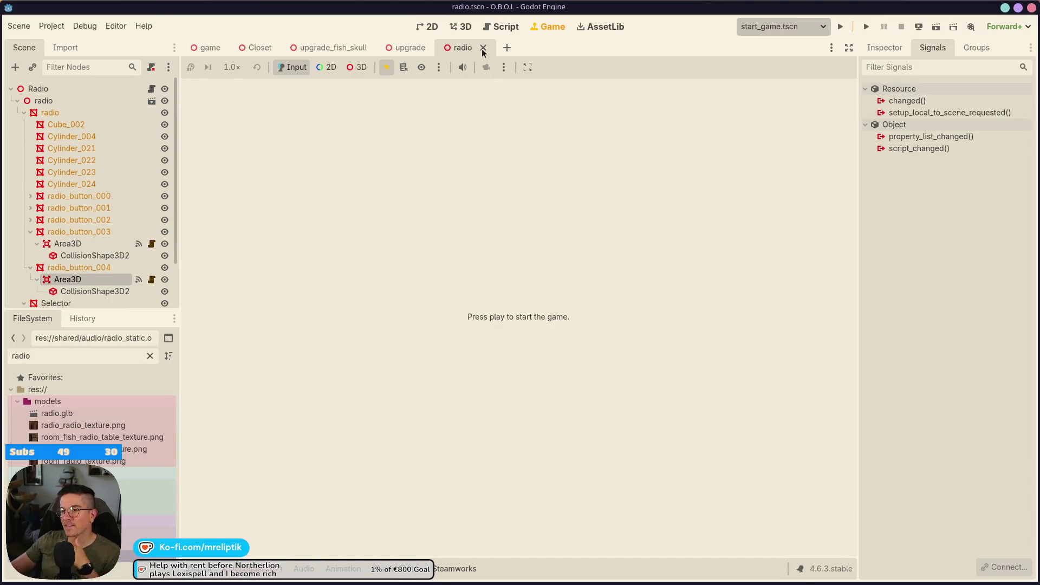
Open radio.gd and add a breakpoint on the TODO line 32.
{"action": "left_click", "coordinate": [462, 28]}
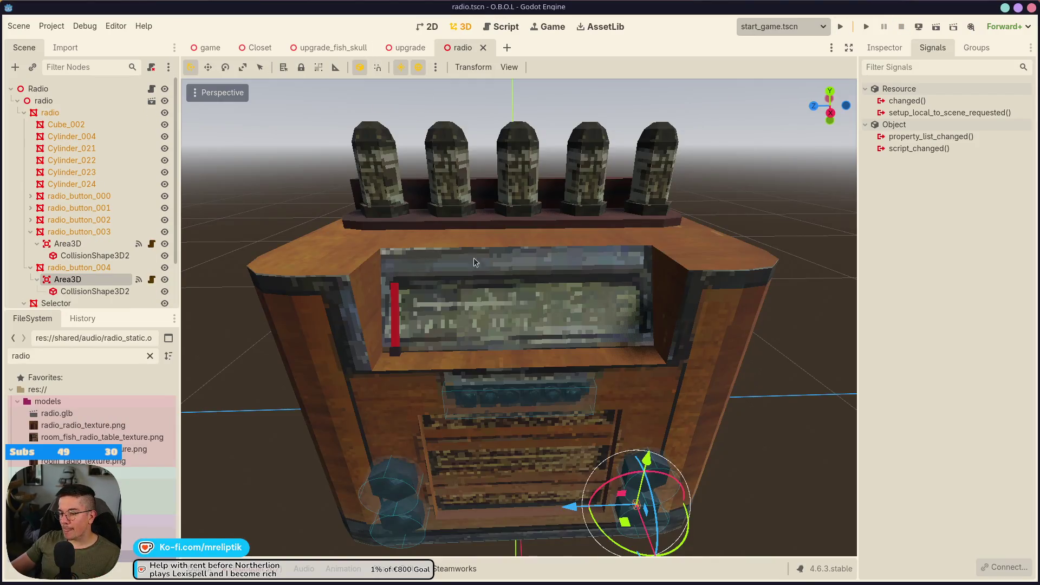
{"action": "left_click", "coordinate": [152, 88]}
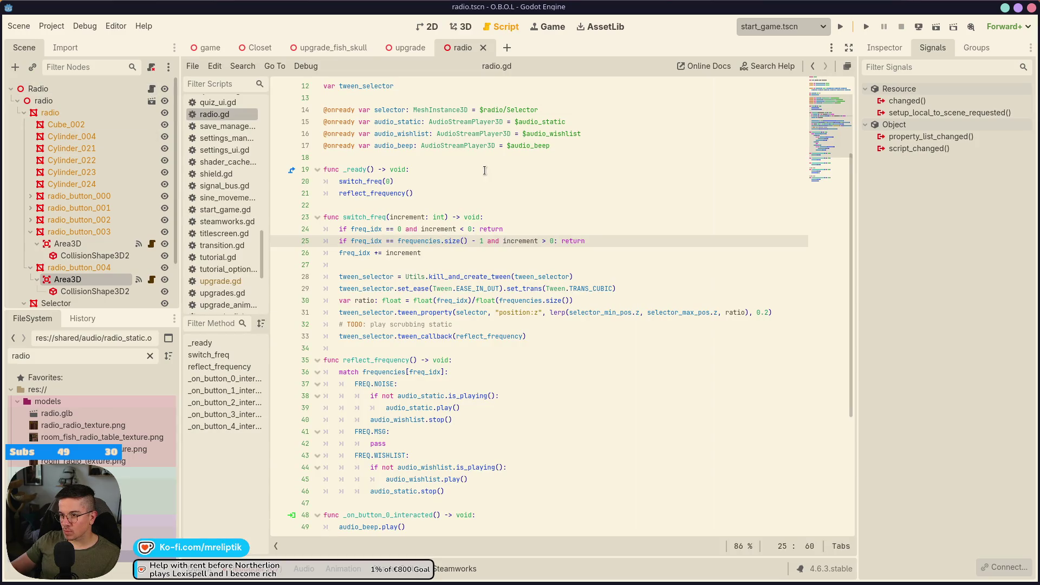
{"action": "double_click", "coordinate": [358, 300]}
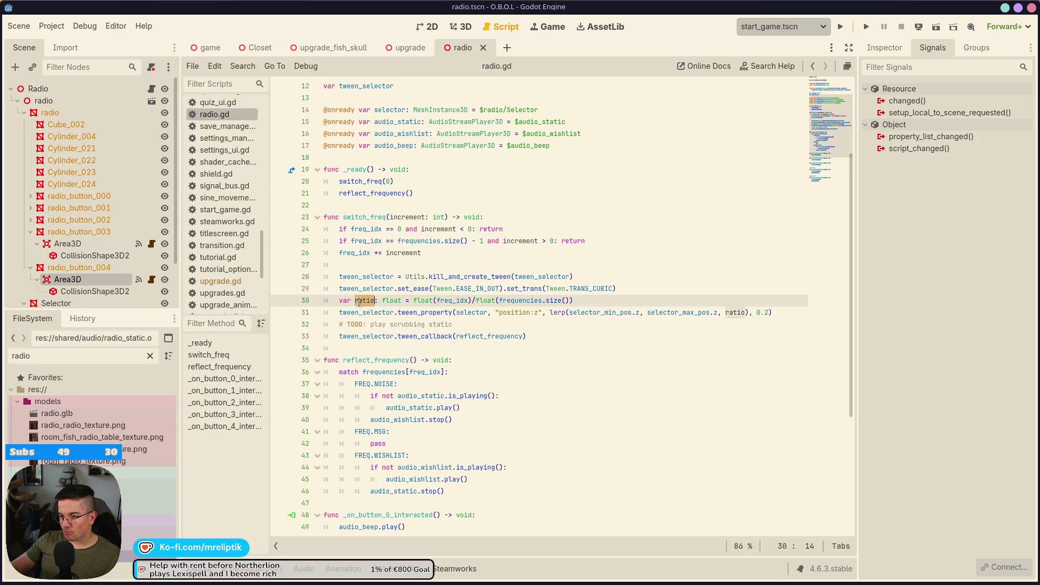
{"action": "left_click", "coordinate": [542, 325]}
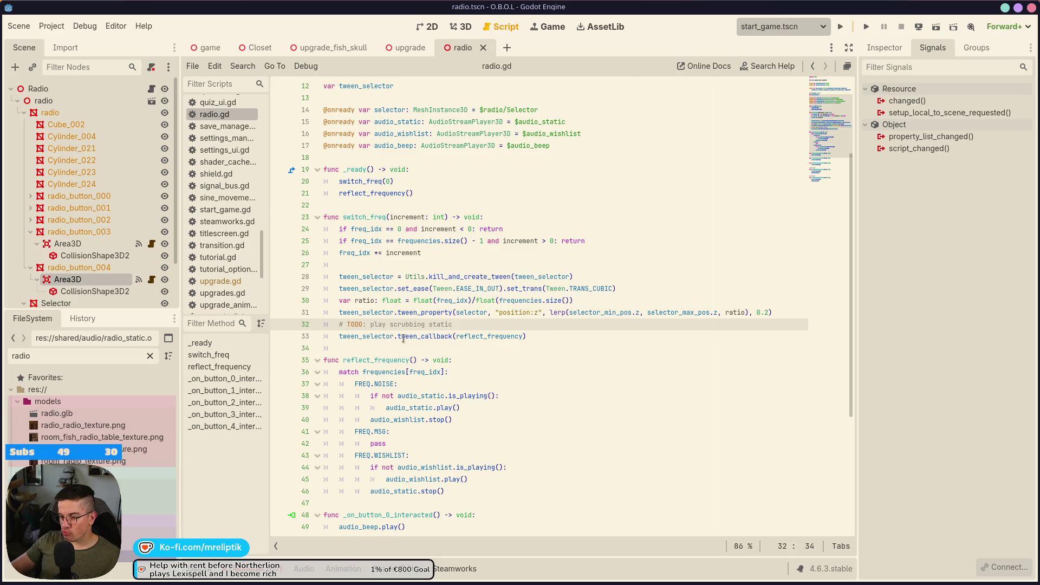
{"action": "left_click", "coordinate": [276, 326]}
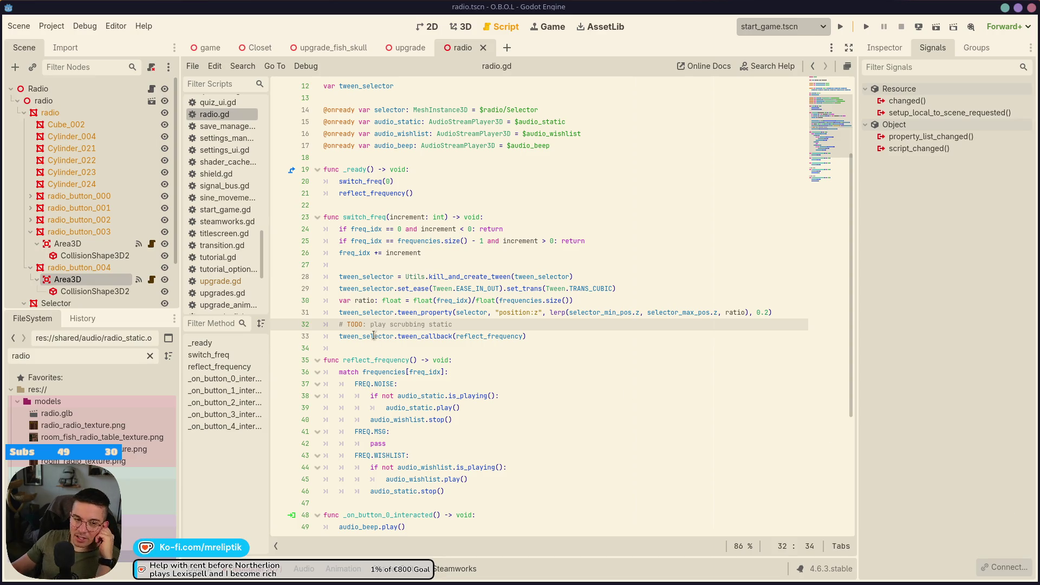
Launch the project again from the Game view.
{"action": "left_click", "coordinate": [461, 27]}
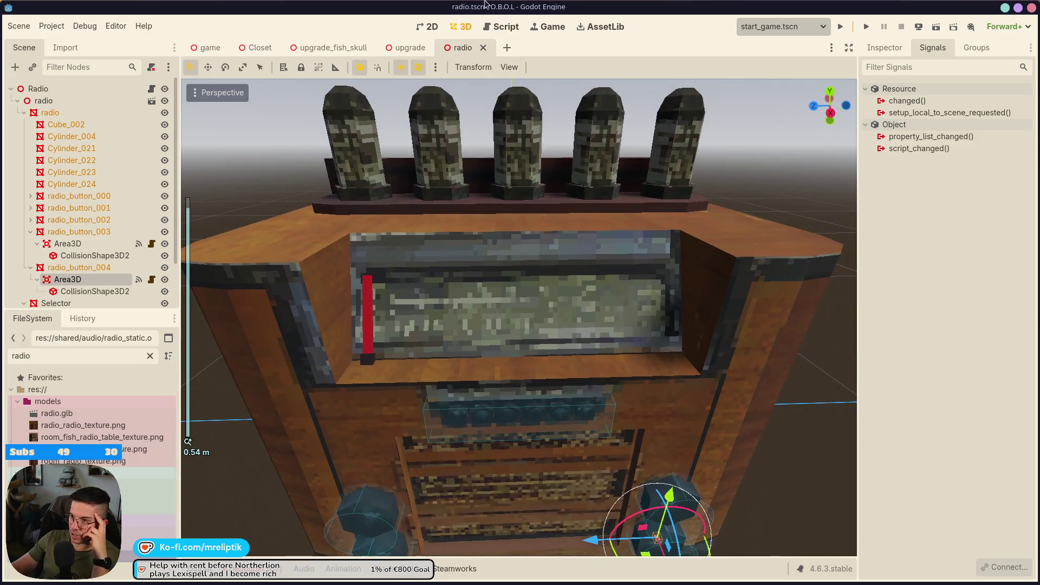
{"action": "left_click", "coordinate": [552, 27]}
{"action": "left_click", "coordinate": [841, 26]}
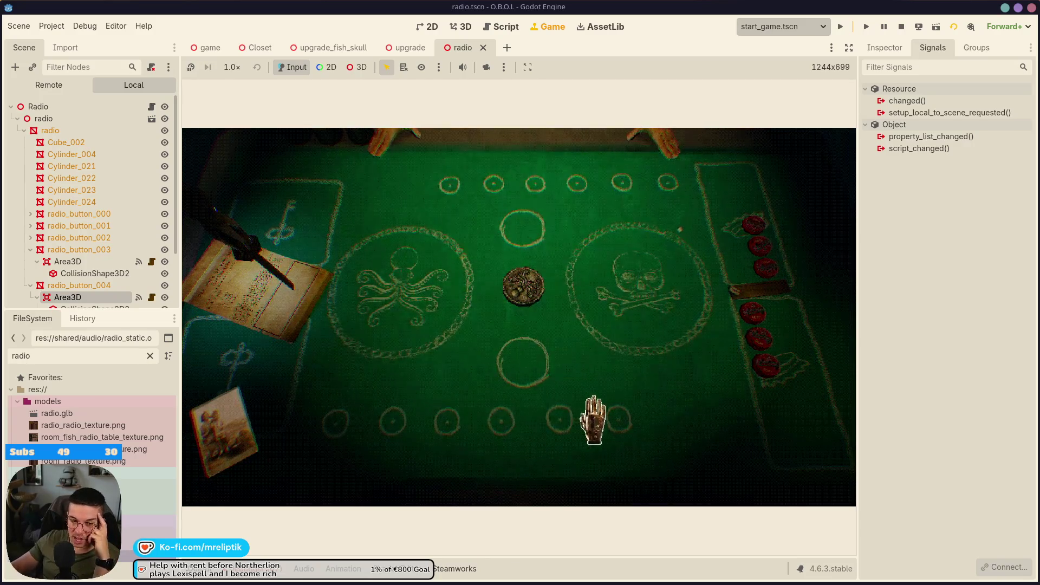
Turn right to the radio desk, zoom in on the radio and tune its needle right.
{"action": "left_click", "coordinate": [839, 326]}
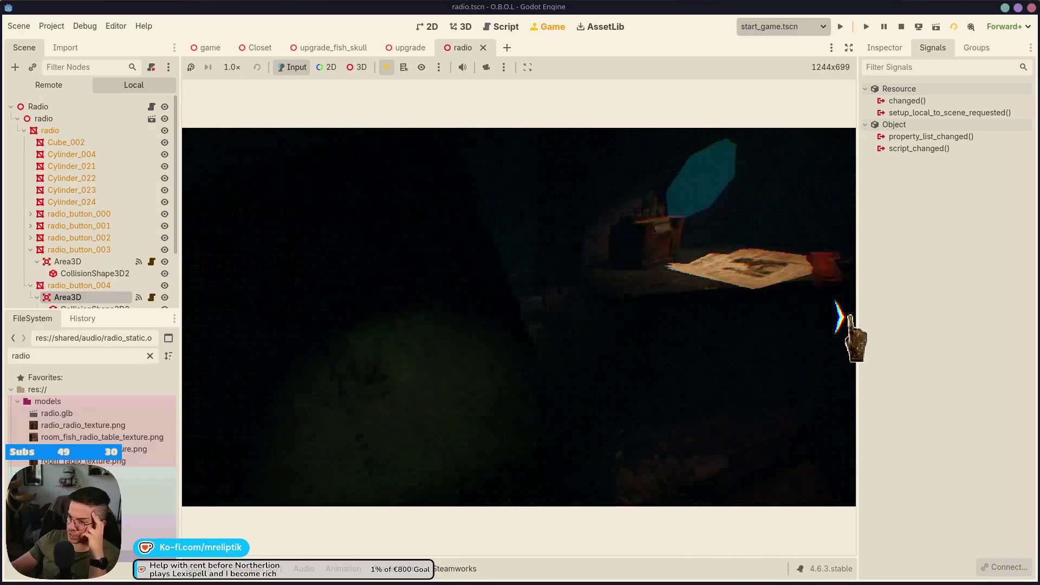
{"action": "left_click", "coordinate": [437, 347]}
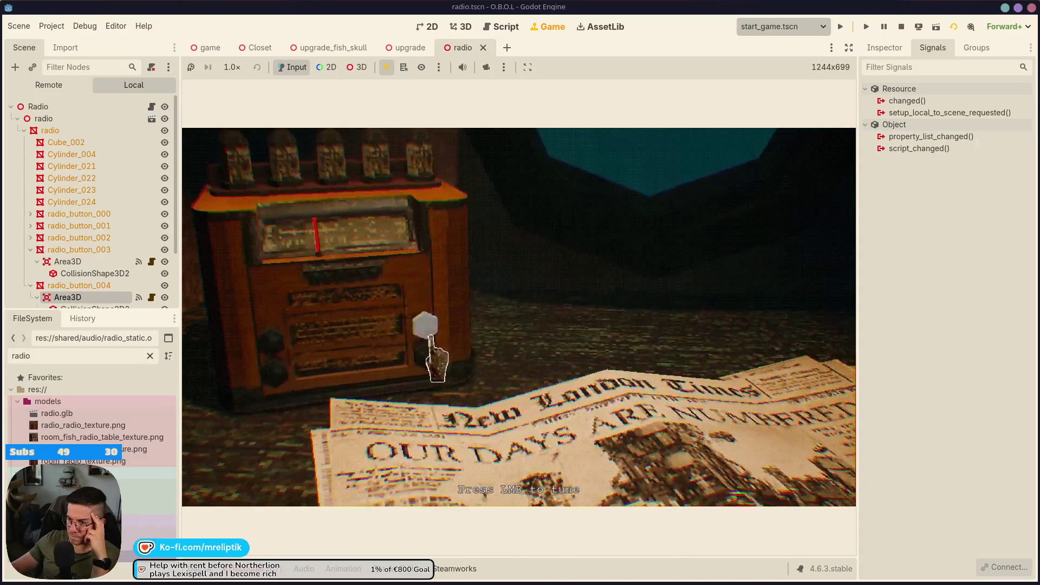
{"action": "left_click", "coordinate": [428, 366]}
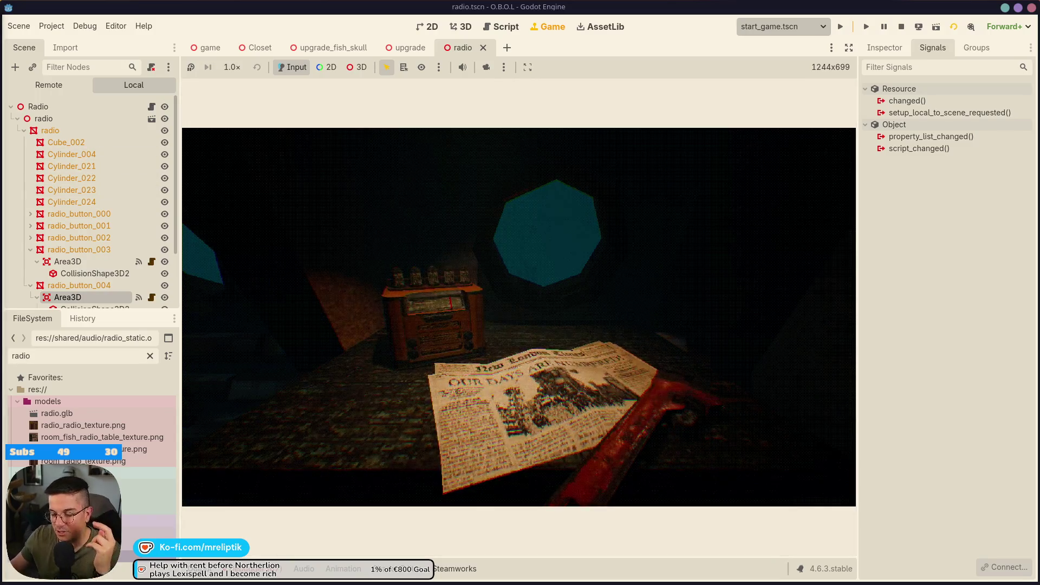
{"action": "key", "text": "XF86AudioLowerVolume"}
Adjust the system volume while listening, then stop the running game from the run toolbar.
{"action": "key", "text": "XF86AudioRaiseVolume"}
{"action": "key", "text": "XF86AudioRaiseVolume"}
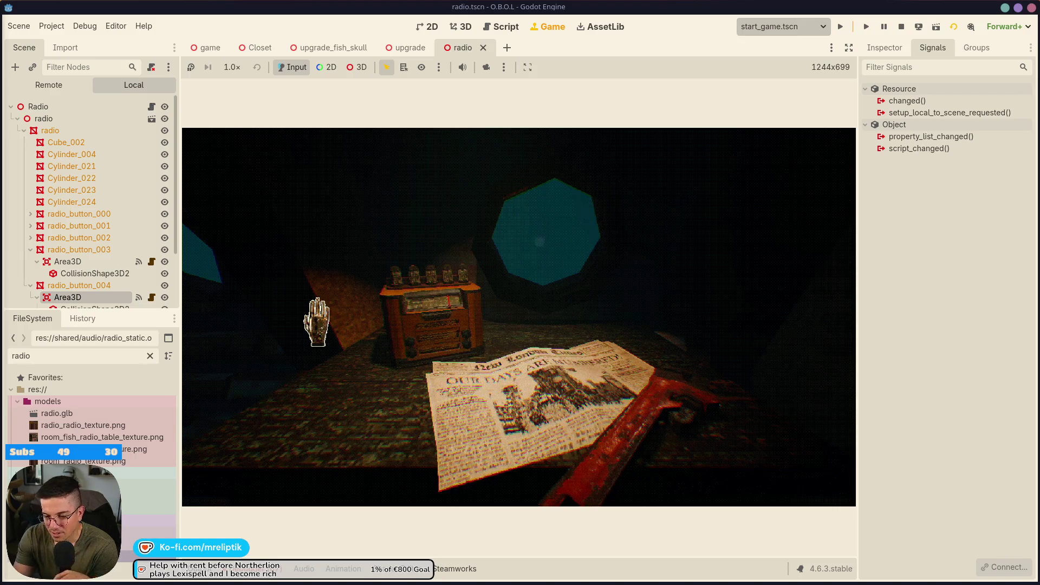
{"action": "key", "text": "XF86AudioLowerVolume"}
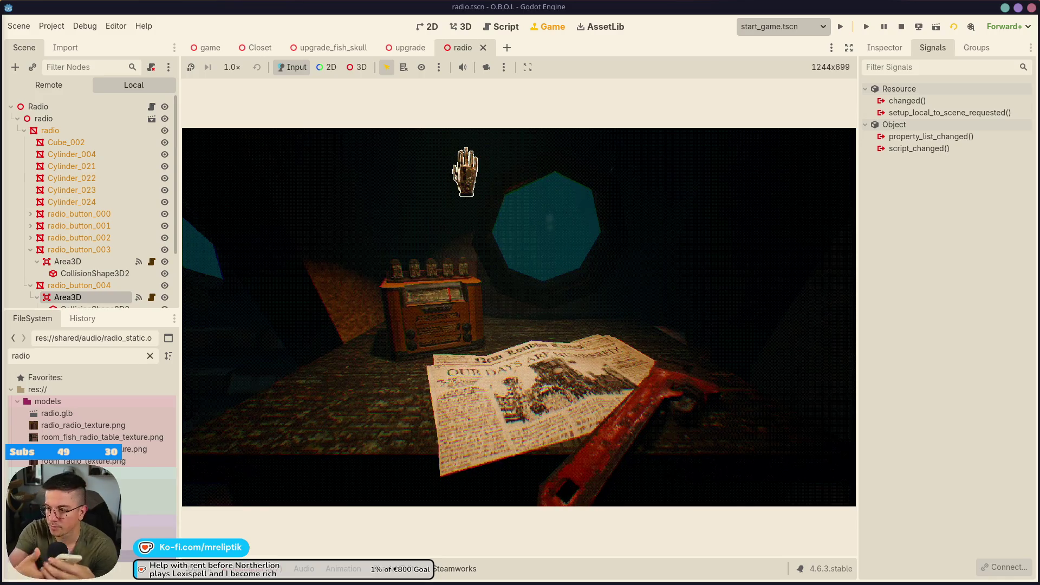
{"action": "left_click", "coordinate": [902, 27]}
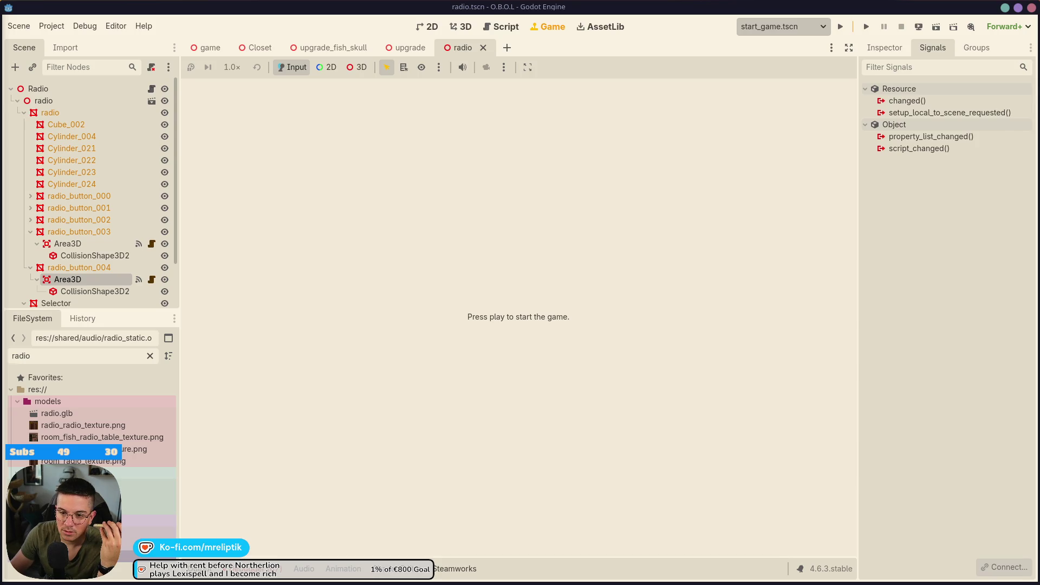
{"action": "key", "text": "XF86AudioLowerVolume"}
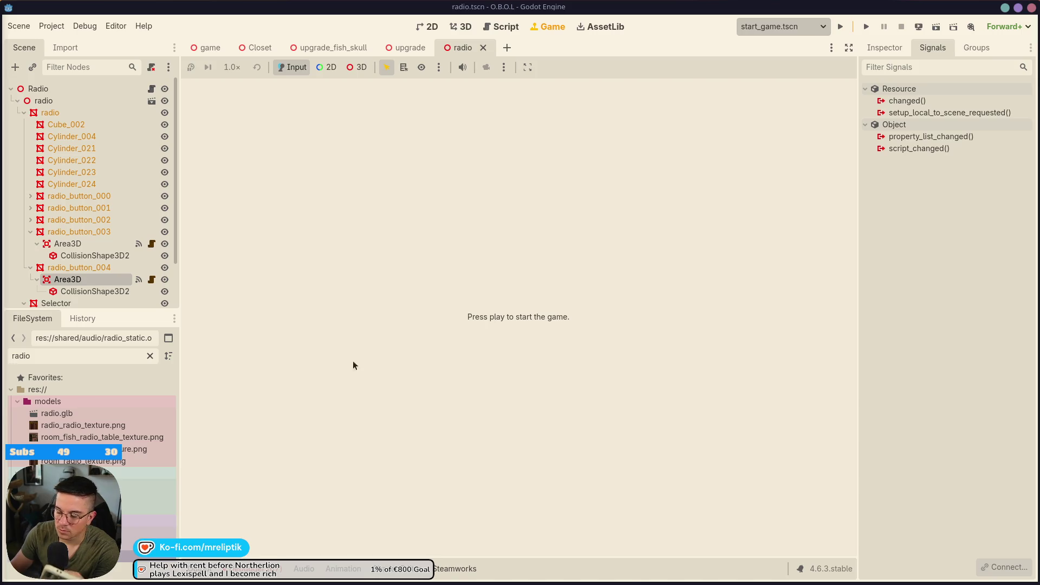
{"action": "key", "text": "super"}
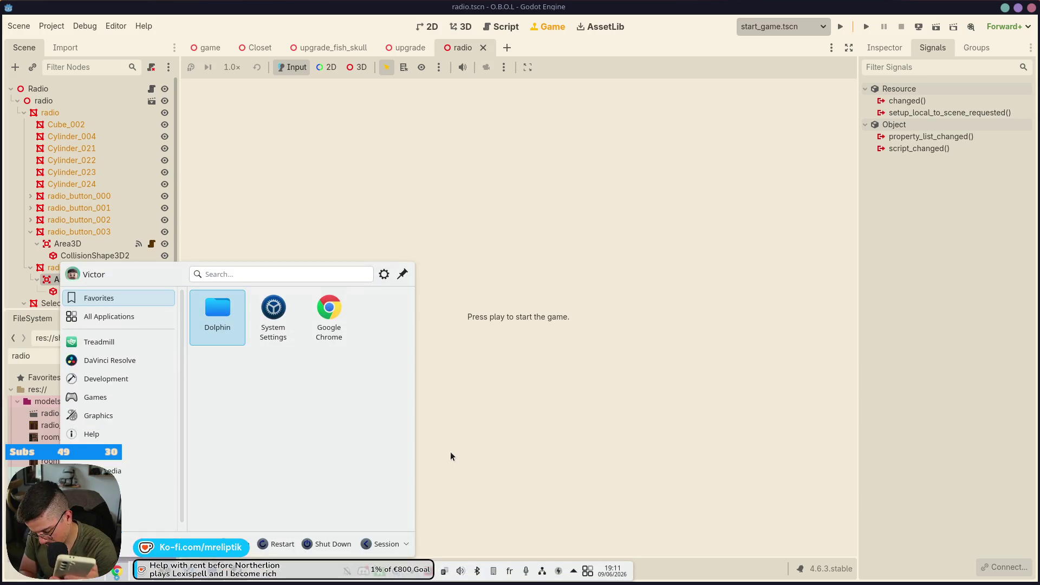
Search 'qui' in the launcher and start RQuickShare.
{"action": "type", "text": "qui"}
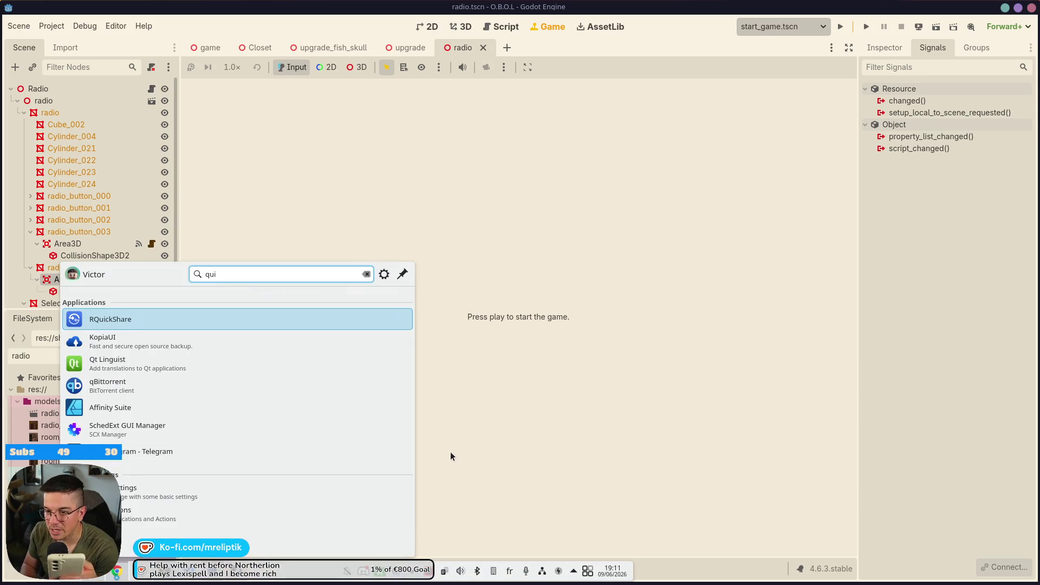
{"action": "key", "text": "Return"}
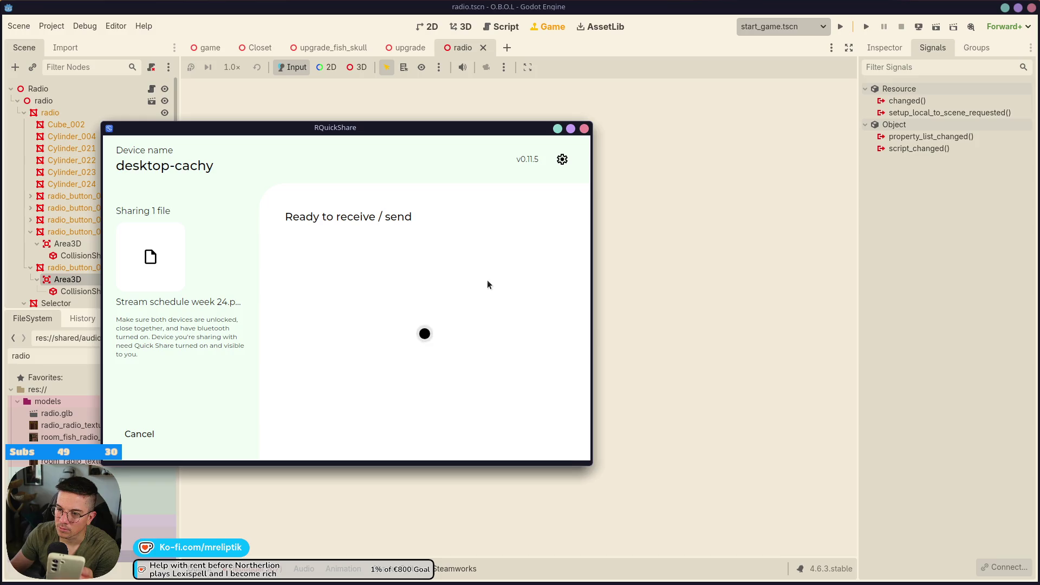
Cancel the pending one-file share and close the RQuickShare window.
{"action": "left_click", "coordinate": [137, 436]}
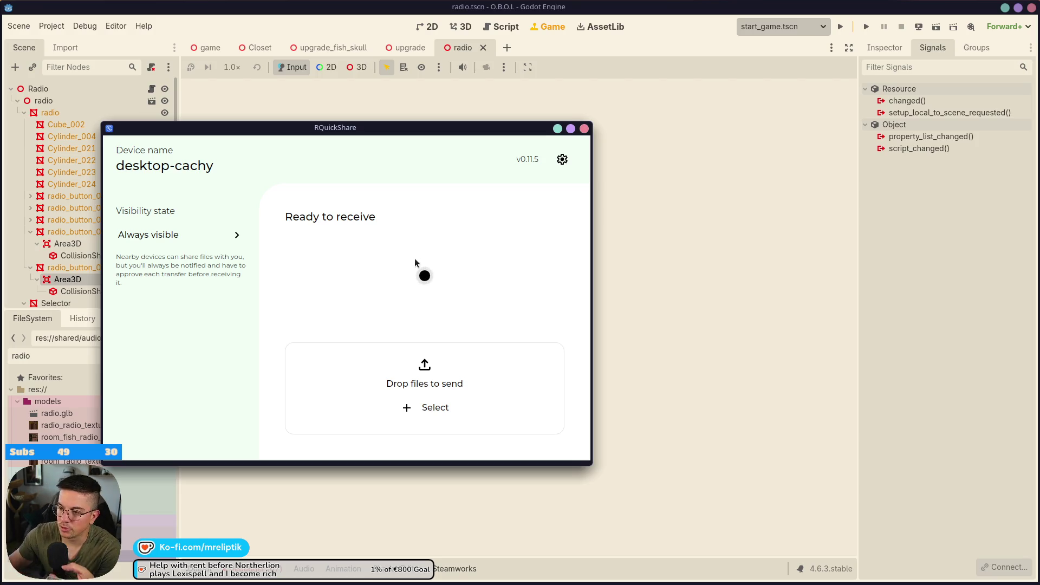
{"action": "left_click", "coordinate": [584, 129]}
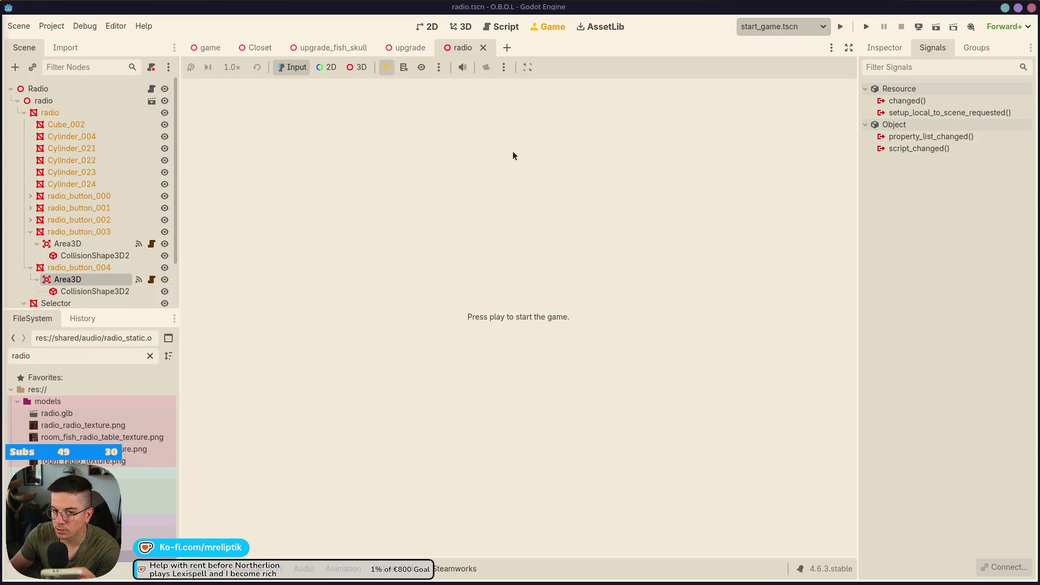
Launch Audacity and import the recorded voice clip as a track.
{"action": "mouse_move", "coordinate": [111, 579]}
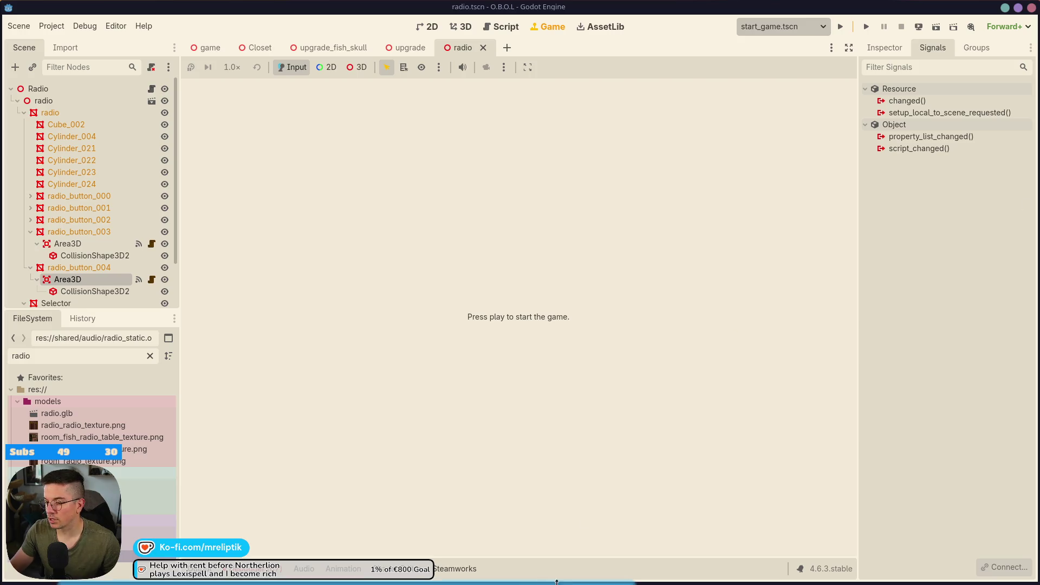
{"action": "key", "text": "super"}
{"action": "type", "text": "auda"}
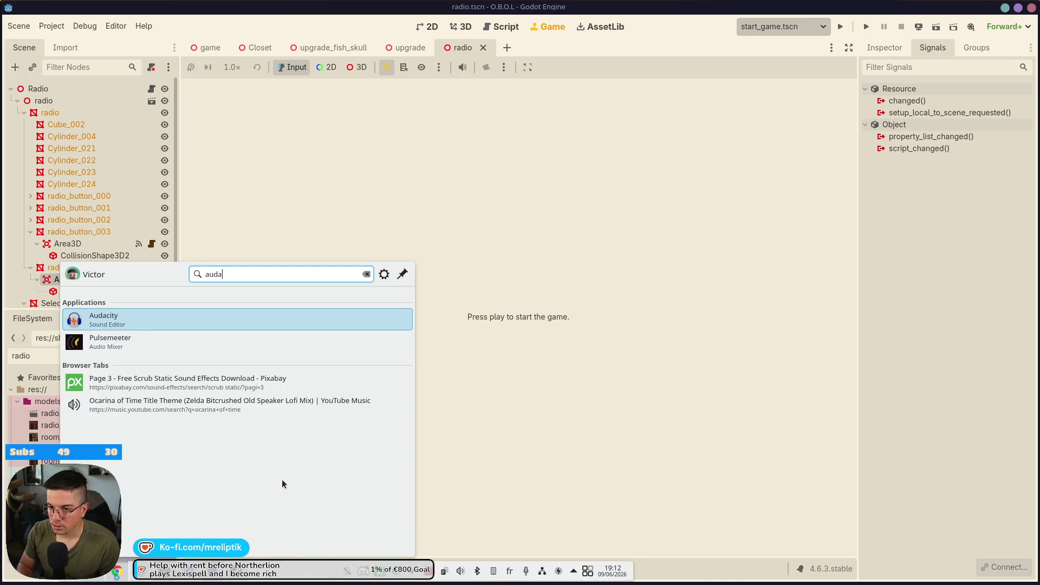
{"action": "key", "text": "Return"}
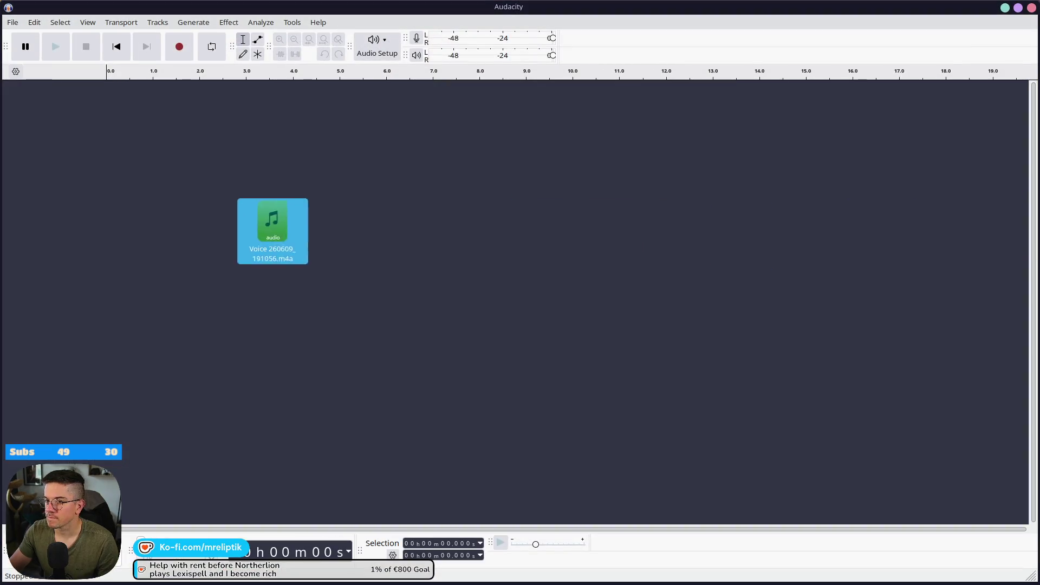
{"action": "left_click_drag", "start_coordinate": [265, 231], "coordinate": [255, 225]}
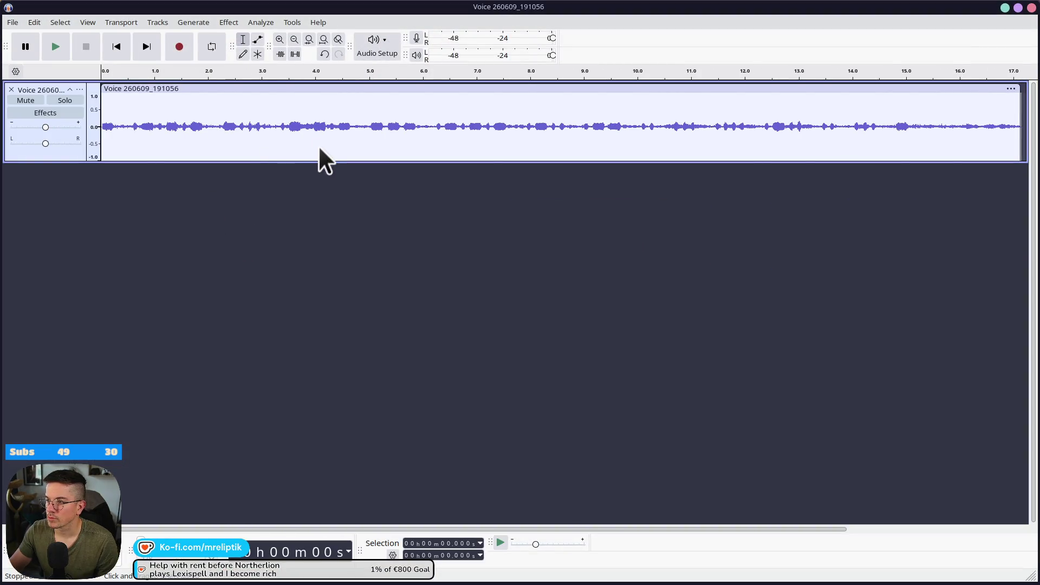
Play the recording from about 15 s, then from 9 s, and mark the quiet stretch near 15 s.
{"action": "scroll", "coordinate": [223, 140], "scroll_direction": "down", "scroll_amount": 1}
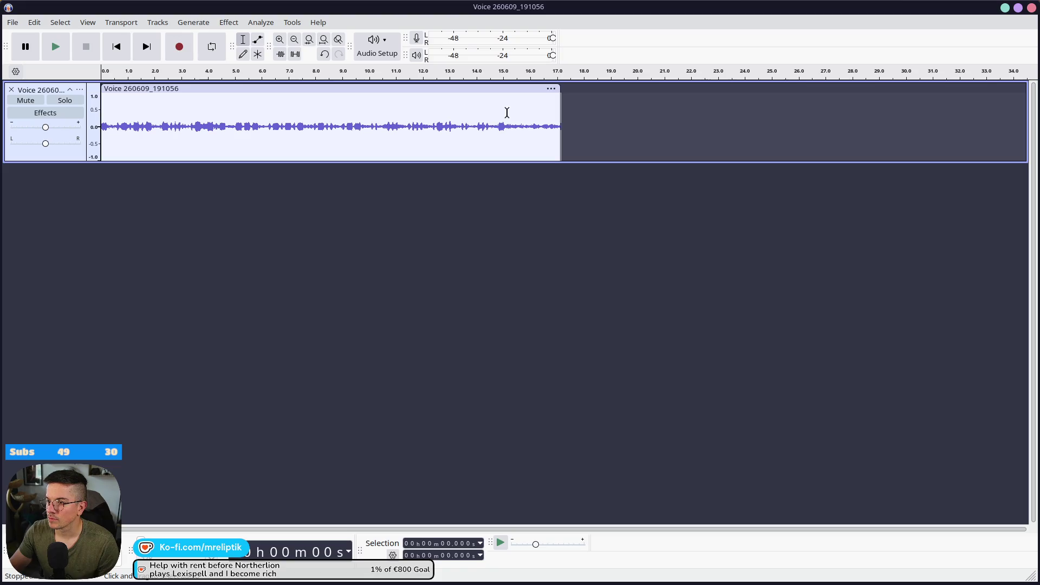
{"action": "left_click", "coordinate": [507, 109]}
{"action": "key", "text": "space"}
{"action": "left_click", "coordinate": [347, 109]}
{"action": "key", "text": "space"}
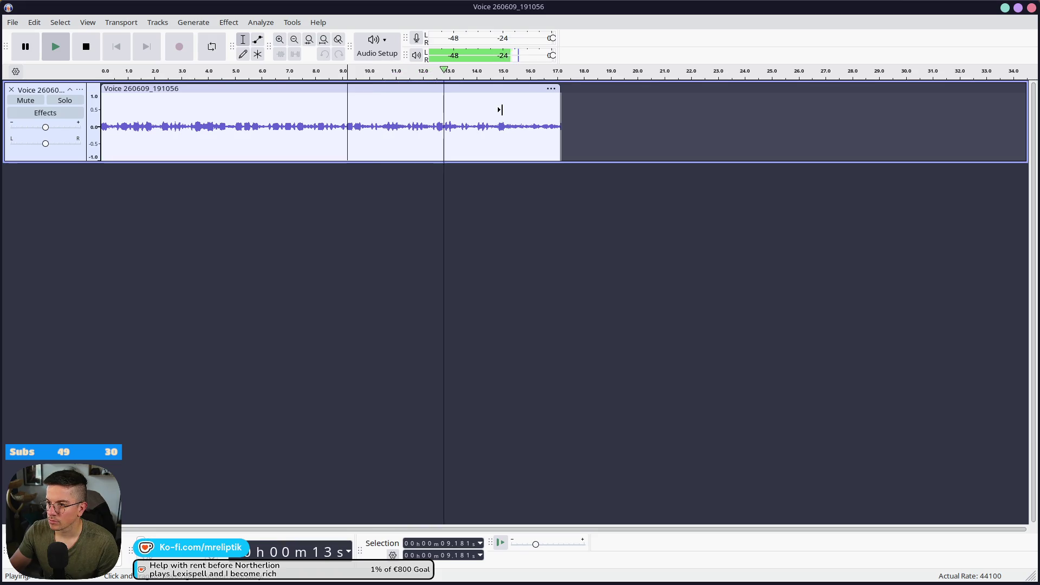
{"action": "scroll", "coordinate": [502, 109], "scroll_direction": "up", "scroll_amount": 1}
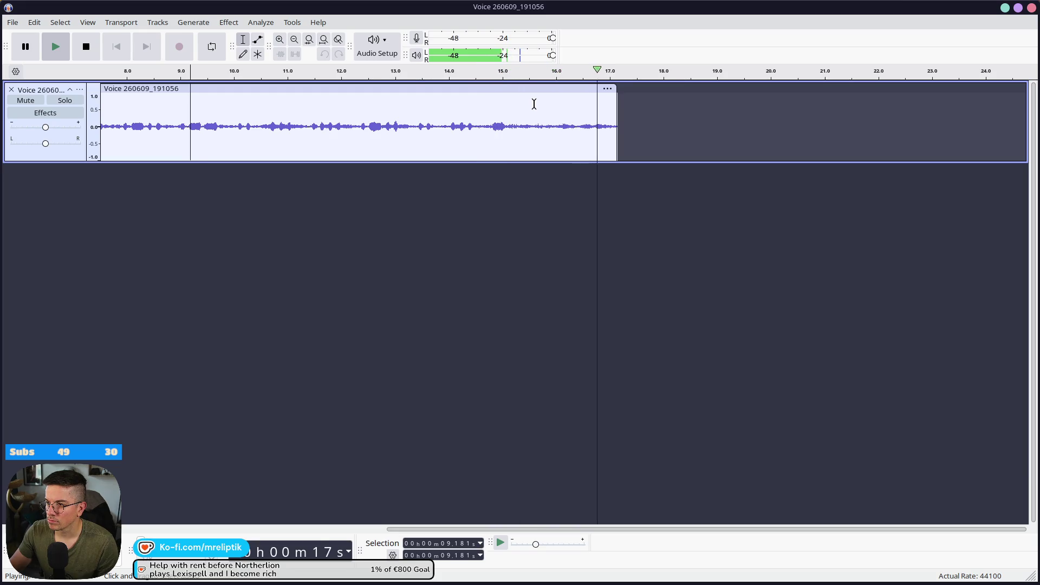
{"action": "left_click_drag", "start_coordinate": [512, 104], "coordinate": [557, 107]}
Stop playback and capture a noise profile from the quiet 15–16 s stretch.
{"action": "key", "text": "space"}
{"action": "left_click", "coordinate": [498, 108]}
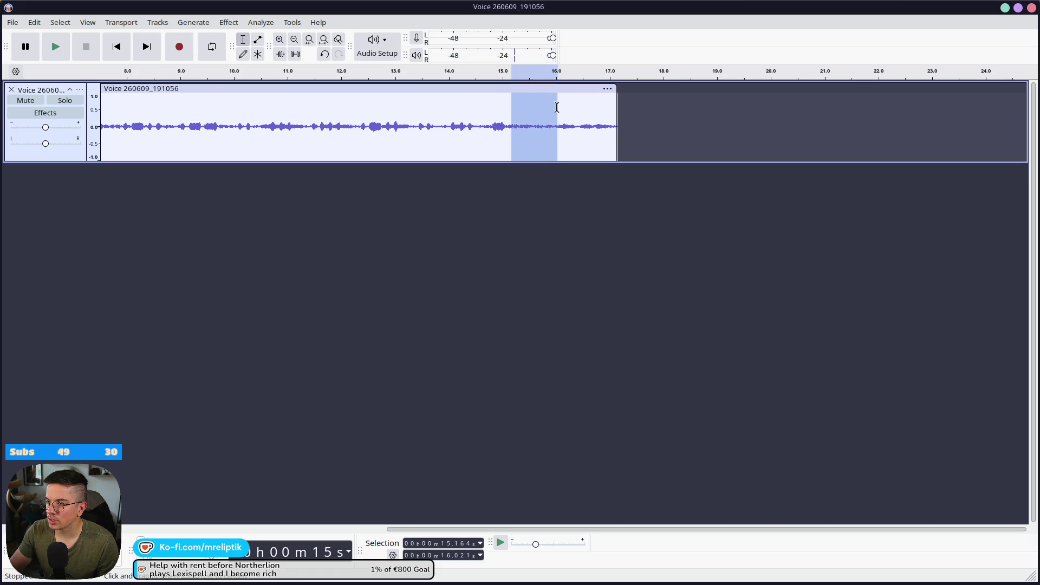
{"action": "left_click", "coordinate": [195, 23]}
{"action": "mouse_move", "coordinate": [228, 22]}
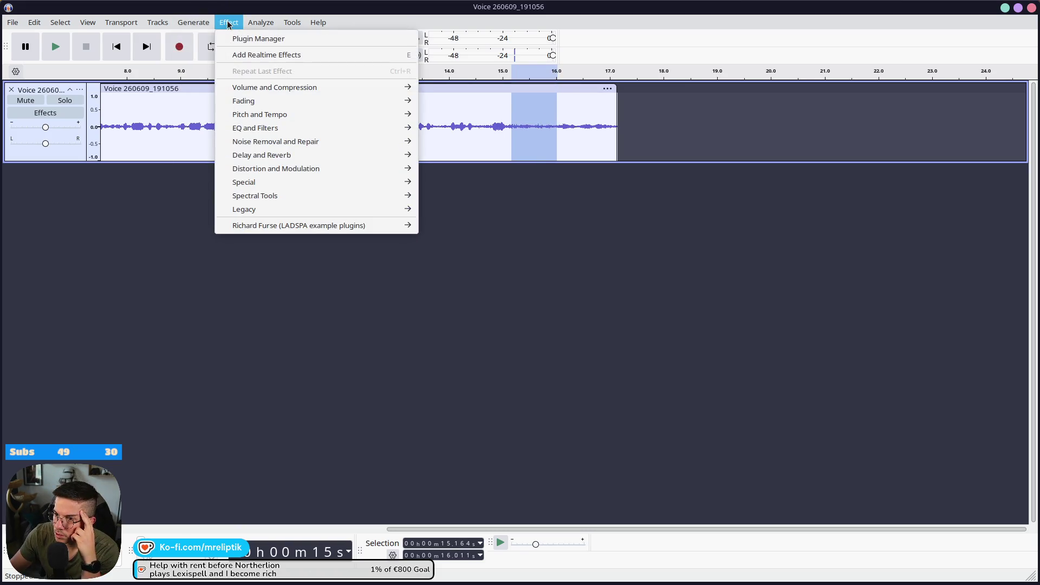
{"action": "mouse_move", "coordinate": [306, 181]}
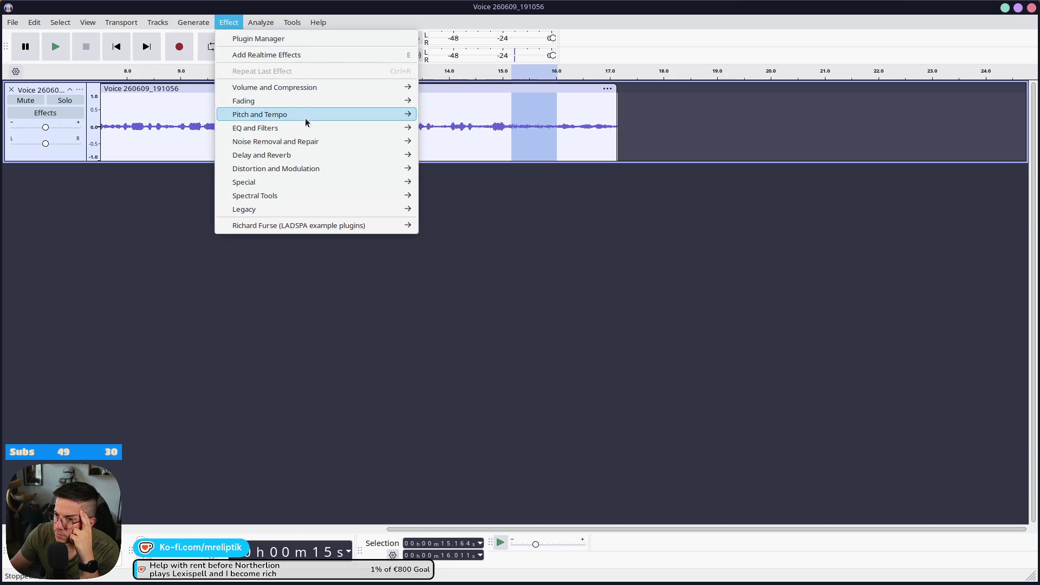
{"action": "mouse_move", "coordinate": [306, 142]}
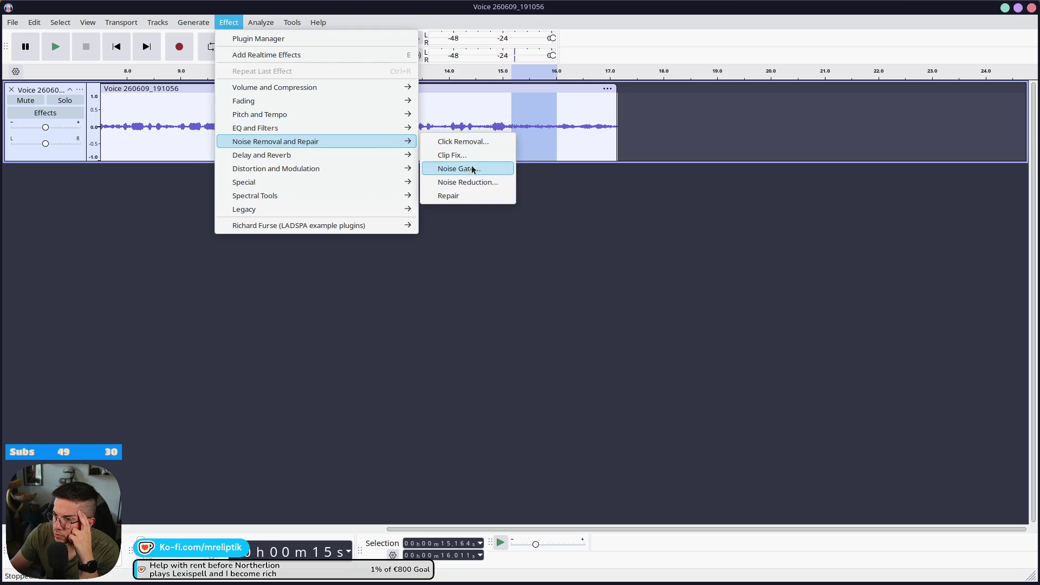
{"action": "left_click", "coordinate": [470, 184]}
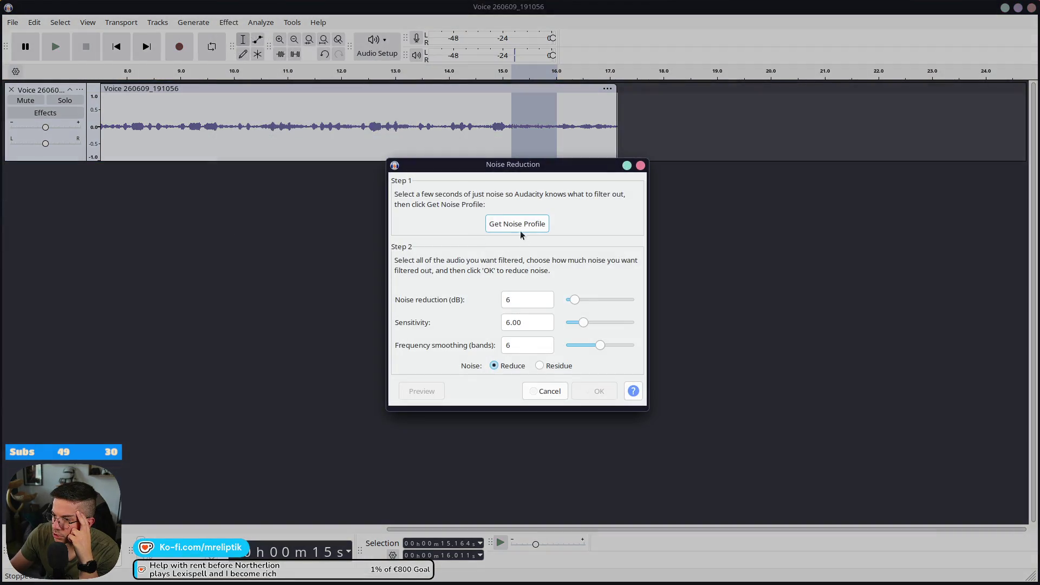
{"action": "left_click", "coordinate": [517, 223]}
Apply Noise Reduction at 12 dB to the entire recording.
{"action": "key", "text": "ctrl+a"}
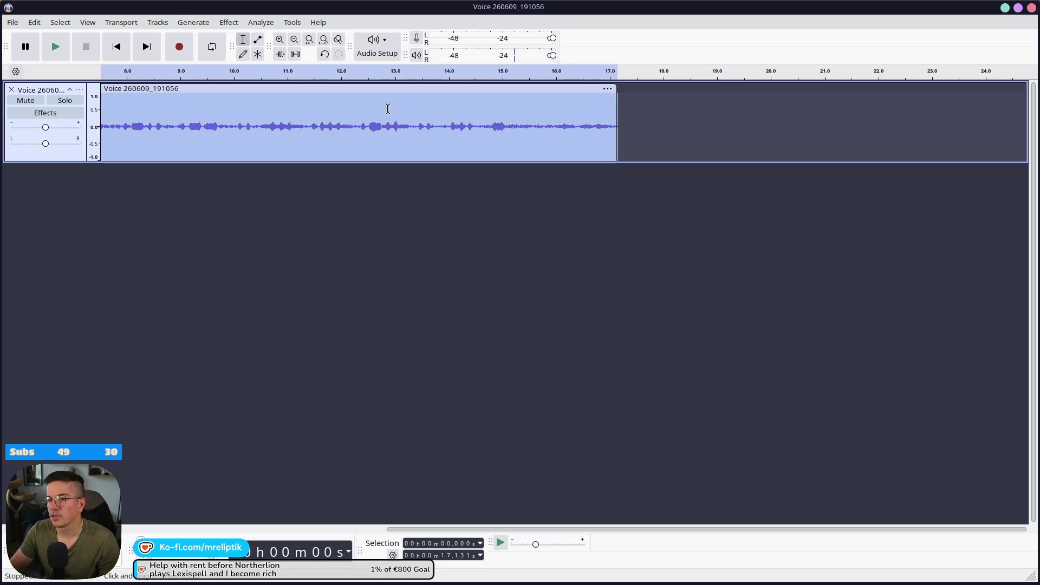
{"action": "scroll", "coordinate": [558, 186], "scroll_direction": "down", "scroll_amount": 3}
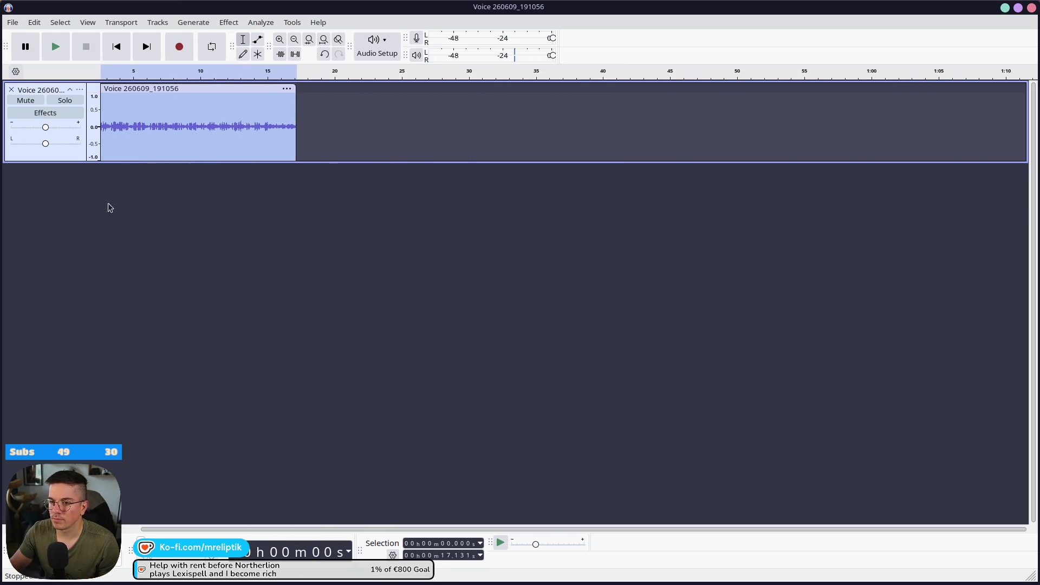
{"action": "scroll", "coordinate": [111, 206], "scroll_direction": "up", "scroll_amount": 3}
{"action": "left_click", "coordinate": [228, 22]}
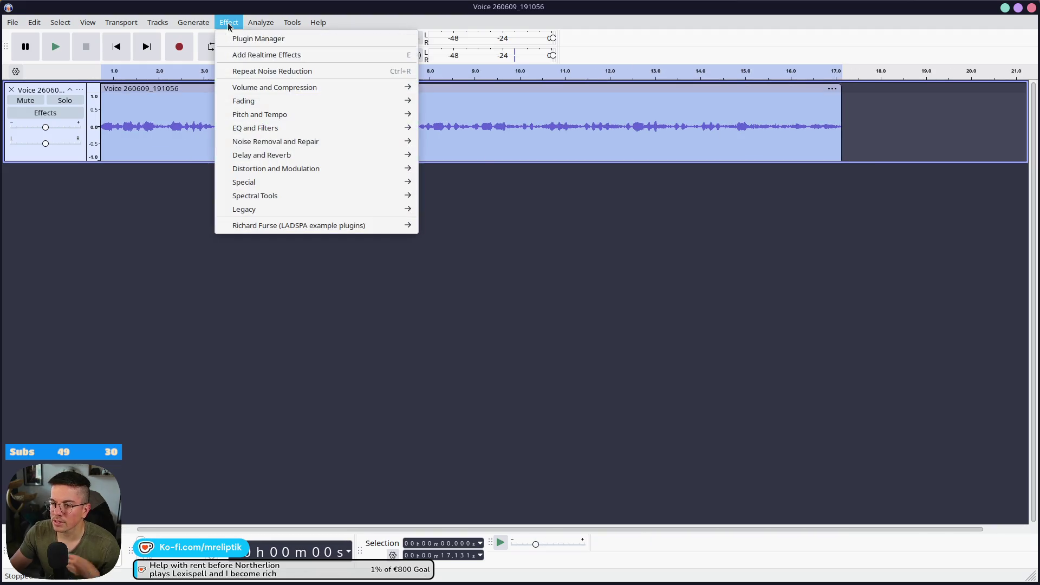
{"action": "mouse_move", "coordinate": [300, 143]}
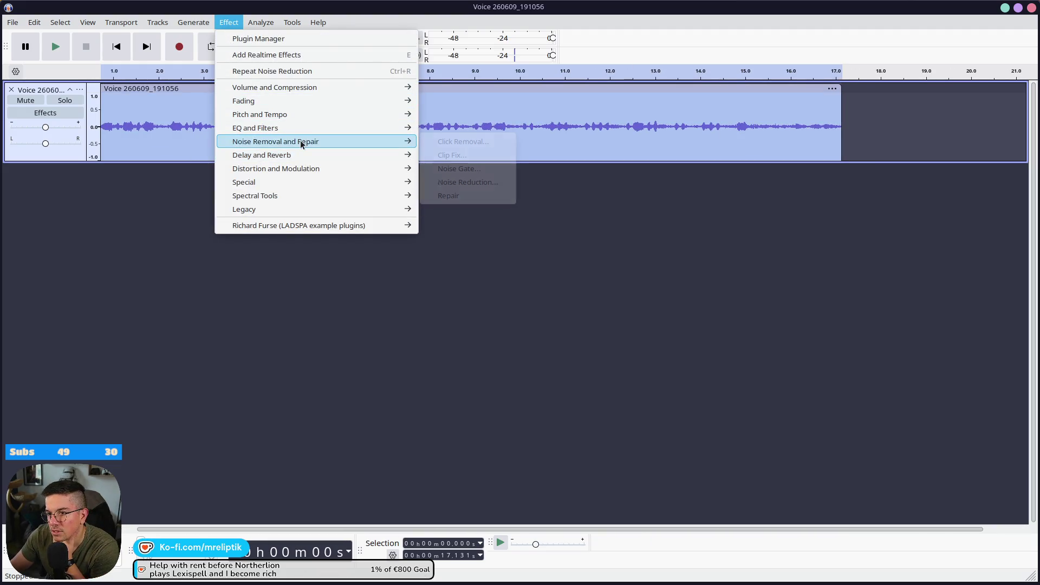
{"action": "left_click", "coordinate": [480, 182]}
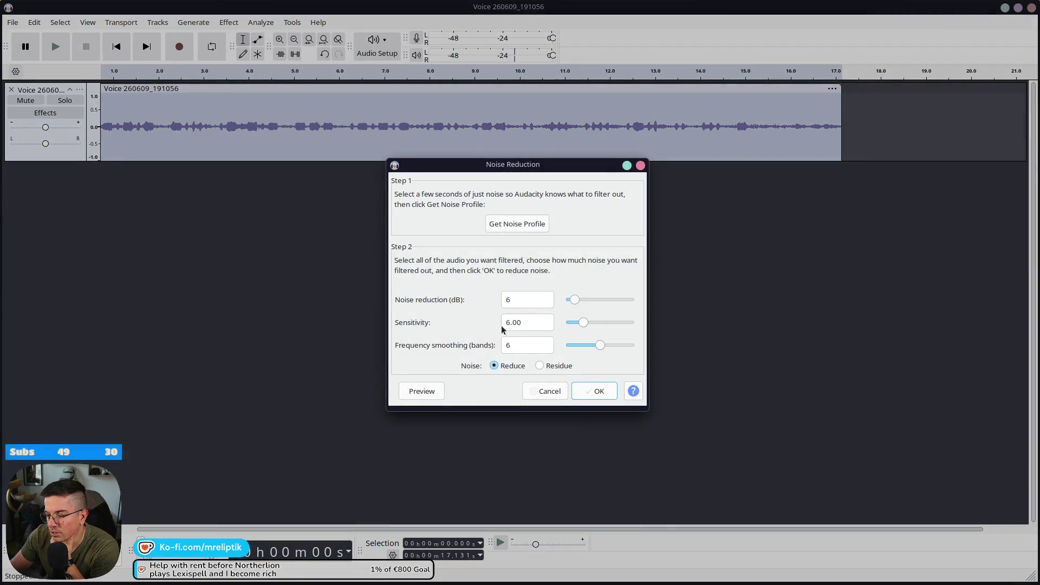
{"action": "left_click_drag", "start_coordinate": [575, 301], "coordinate": [580, 305]}
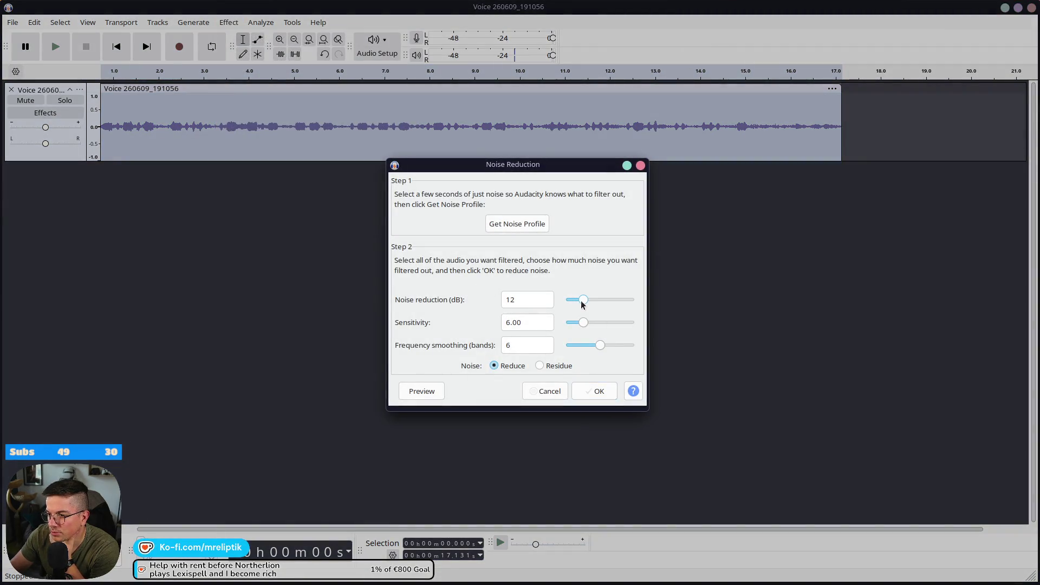
{"action": "left_click", "coordinate": [591, 392]}
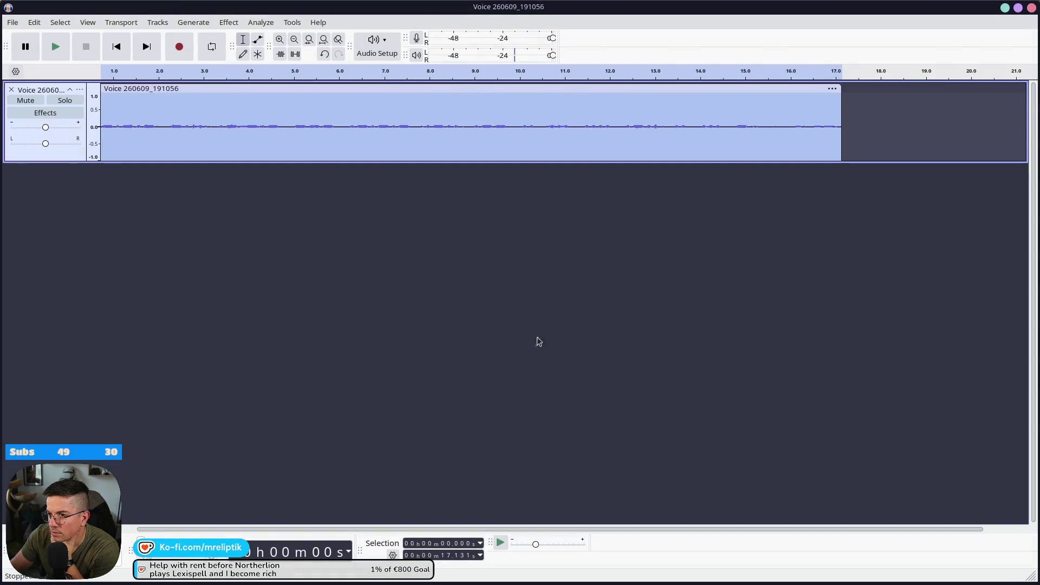
{"action": "left_click", "coordinate": [229, 22]}
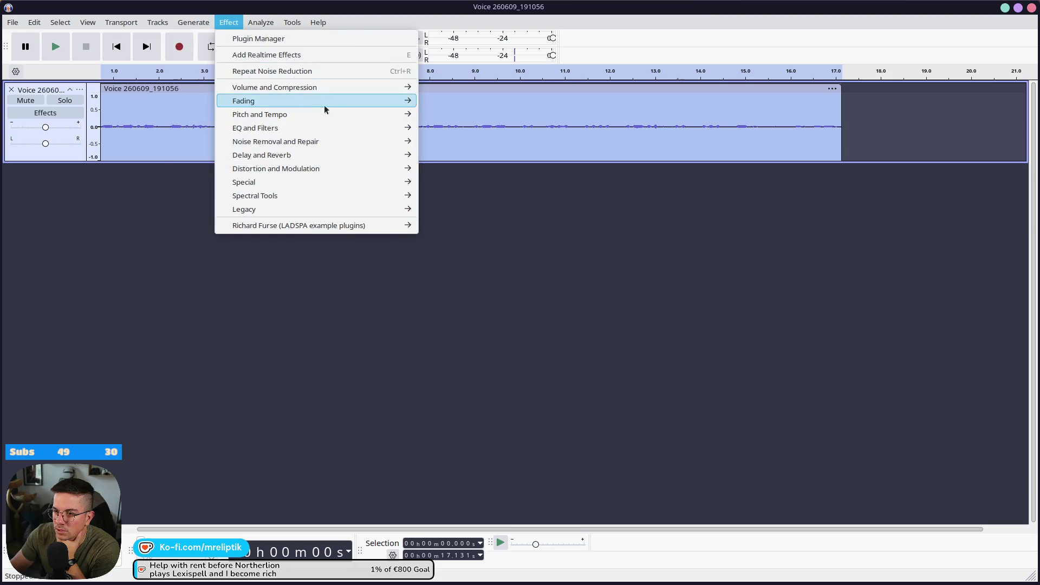
Normalize the recording to a -5 dB peak and play it back to check.
{"action": "mouse_move", "coordinate": [333, 116]}
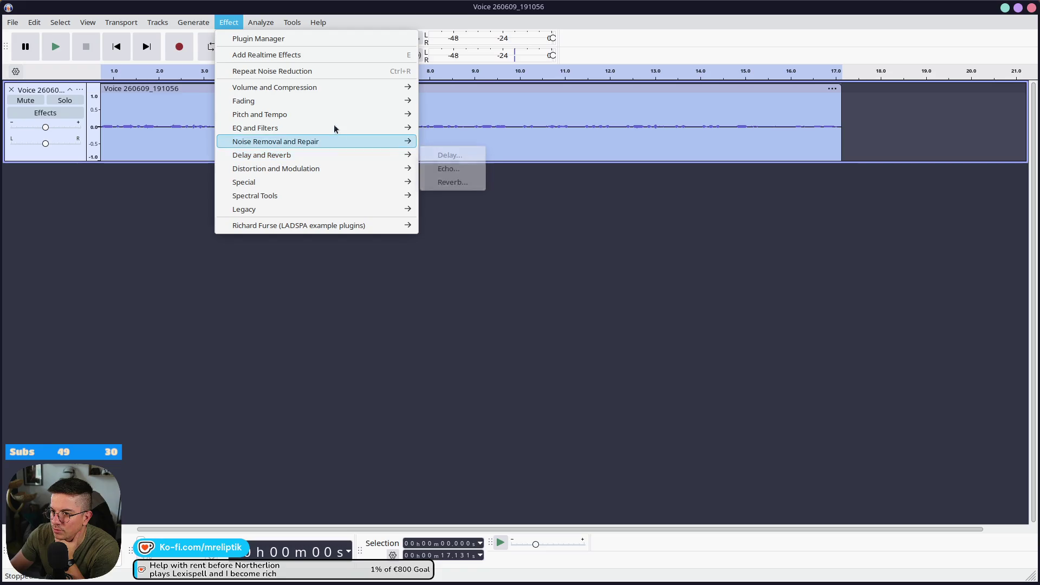
{"action": "mouse_move", "coordinate": [323, 89]}
{"action": "left_click", "coordinate": [458, 157]}
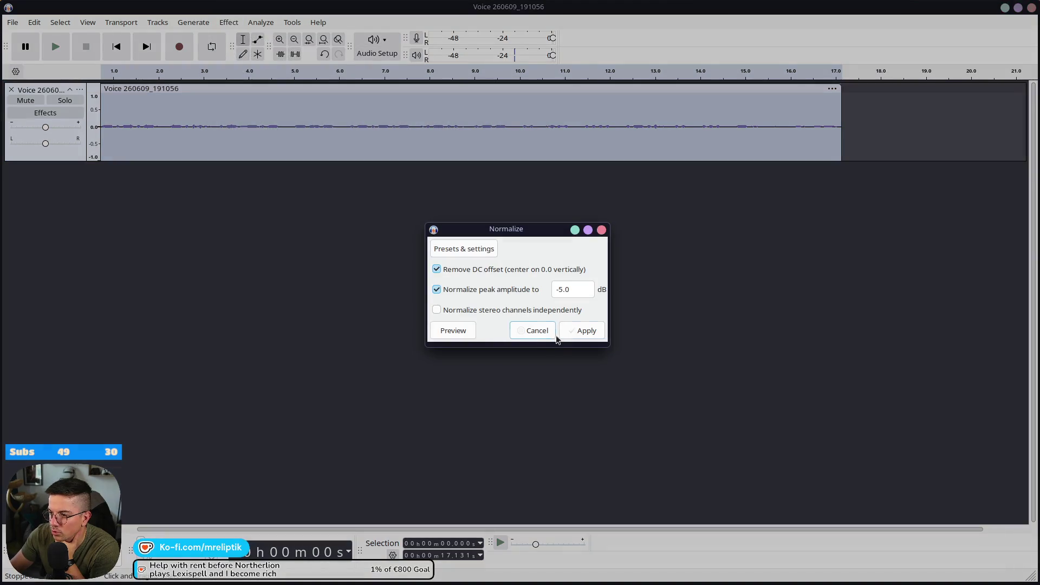
{"action": "left_click", "coordinate": [584, 331]}
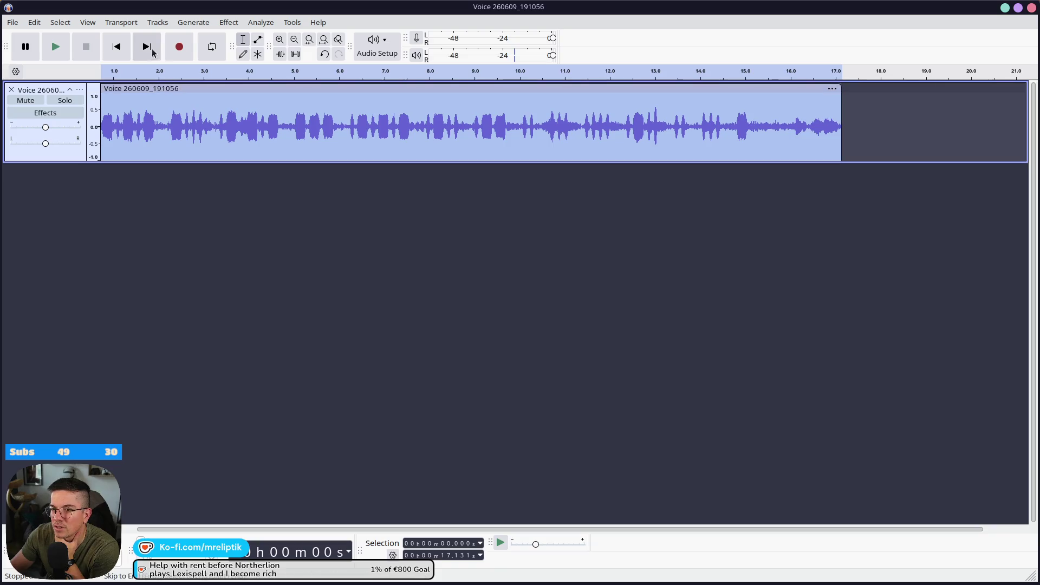
{"action": "left_click", "coordinate": [57, 47]}
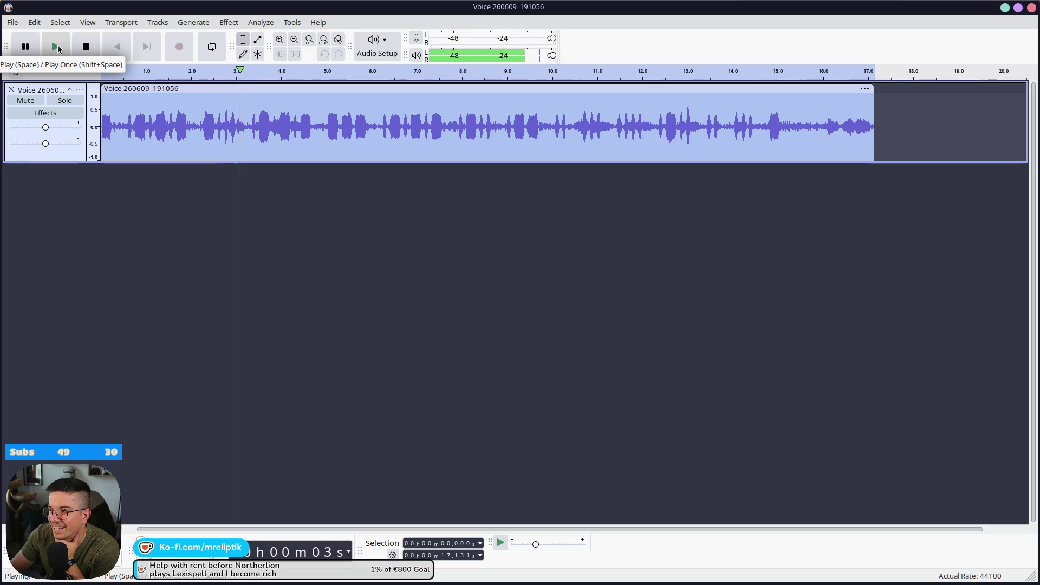
{"action": "left_click", "coordinate": [87, 47]}
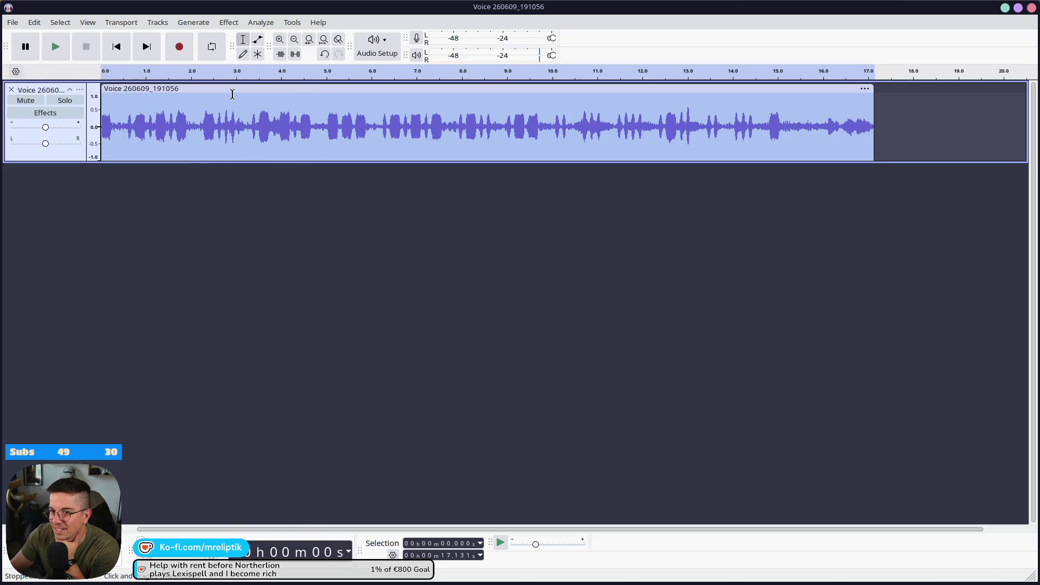
Replay the last part from about 14.5 s, then trim the clip's end to 15.3 s and select it all.
{"action": "left_click", "coordinate": [756, 127]}
{"action": "key", "text": "space"}
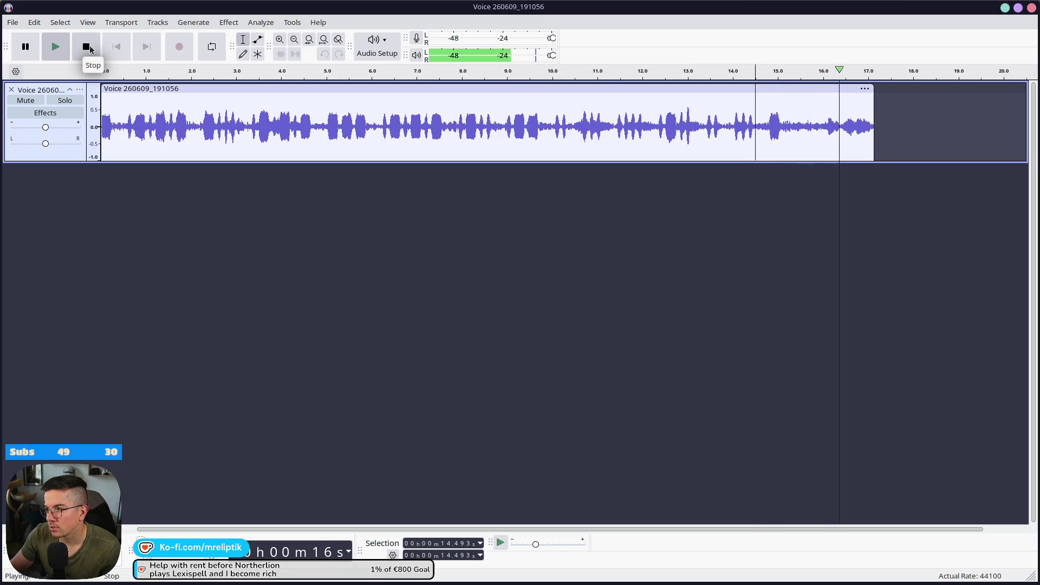
{"action": "left_click", "coordinate": [89, 47]}
{"action": "left_click_drag", "start_coordinate": [873, 105], "coordinate": [792, 111]}
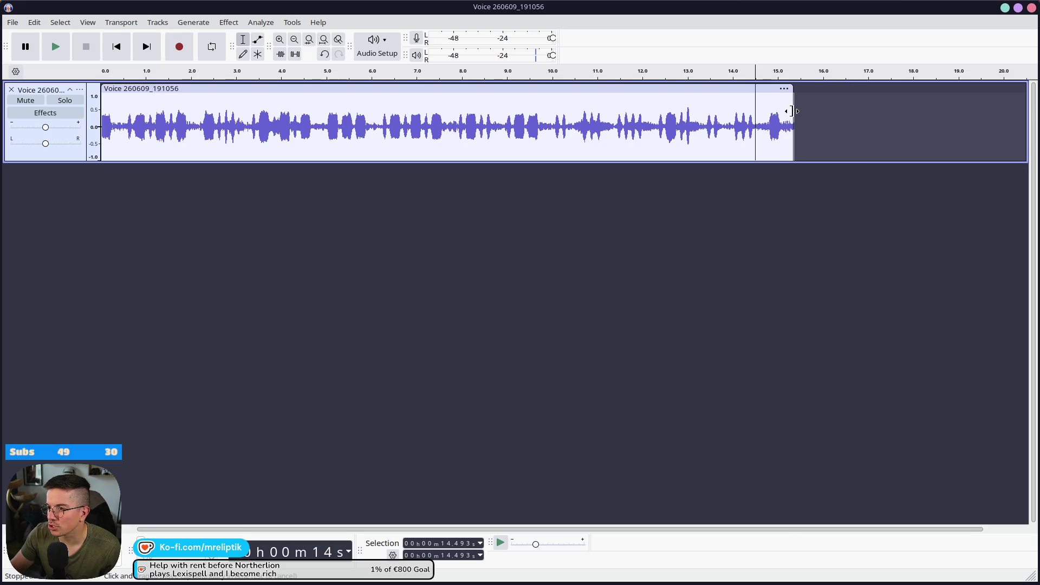
{"action": "key", "text": "ctrl+a"}
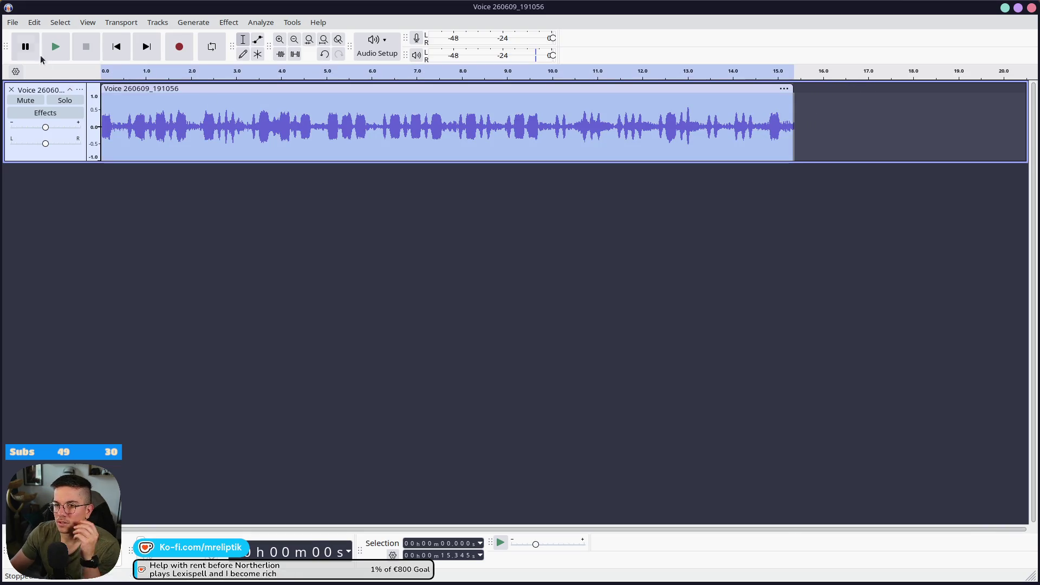
{"action": "left_click", "coordinate": [13, 22]}
Export the trimmed clip as a WAV file named morse.wav into the Downloads folder.
{"action": "mouse_move", "coordinate": [100, 108]}
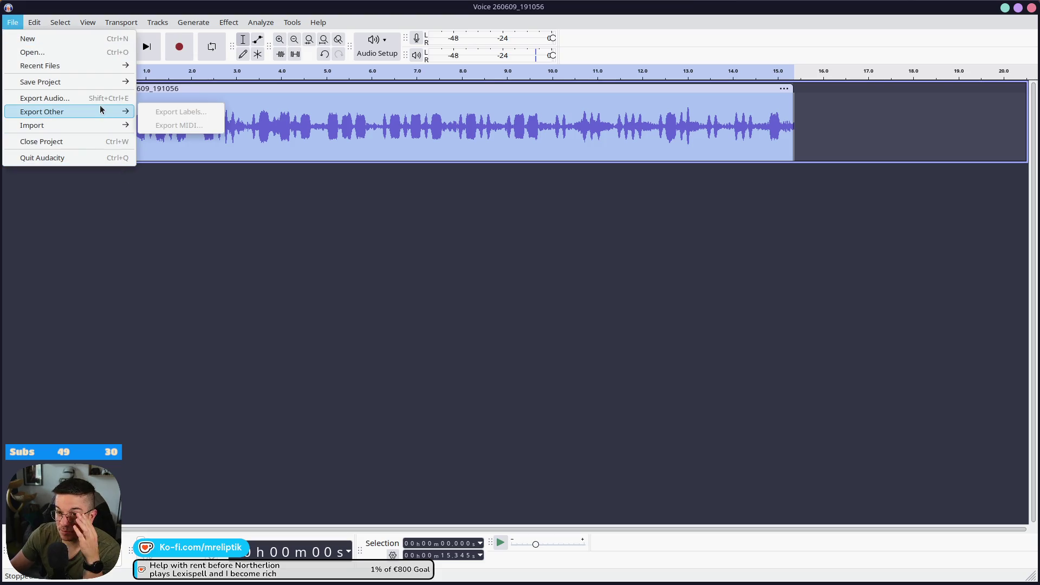
{"action": "left_click", "coordinate": [100, 98]}
{"action": "left_click", "coordinate": [629, 189]}
{"action": "left_click", "coordinate": [287, 183]}
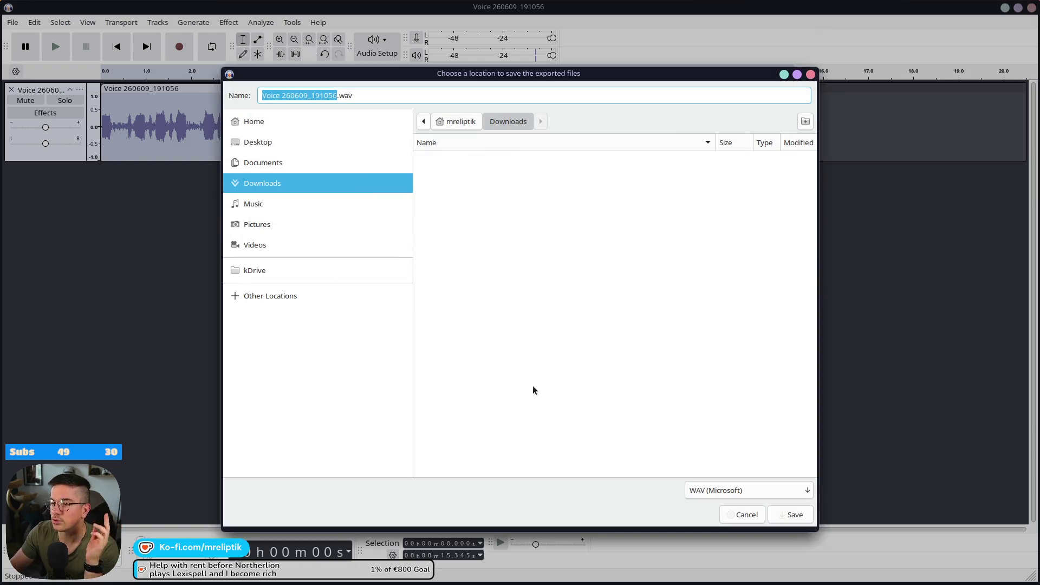
{"action": "type", "text": "morse"}
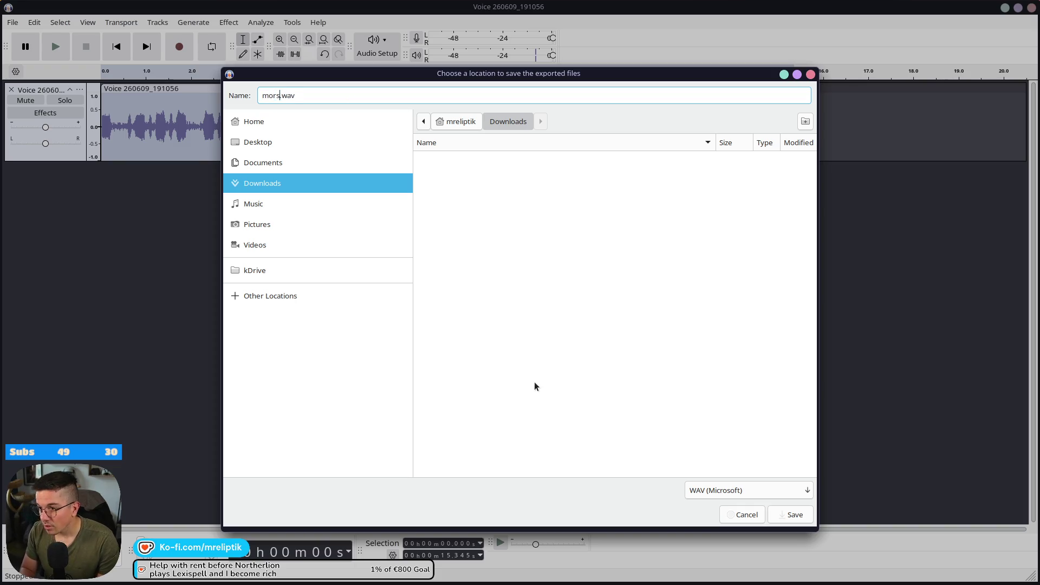
{"action": "left_click", "coordinate": [790, 515]}
{"action": "left_click", "coordinate": [640, 413]}
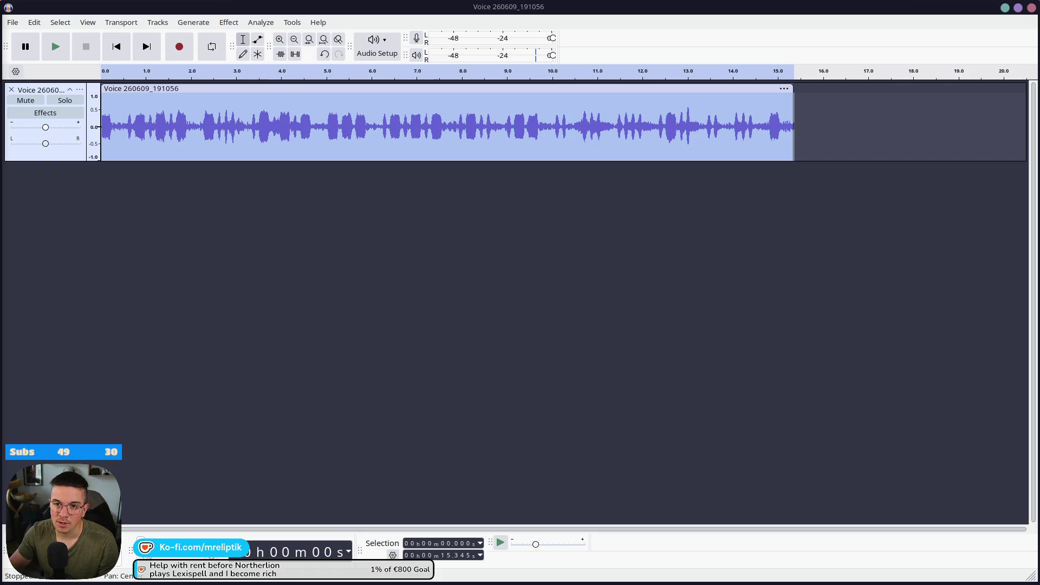
{"action": "left_click", "coordinate": [71, 581]}
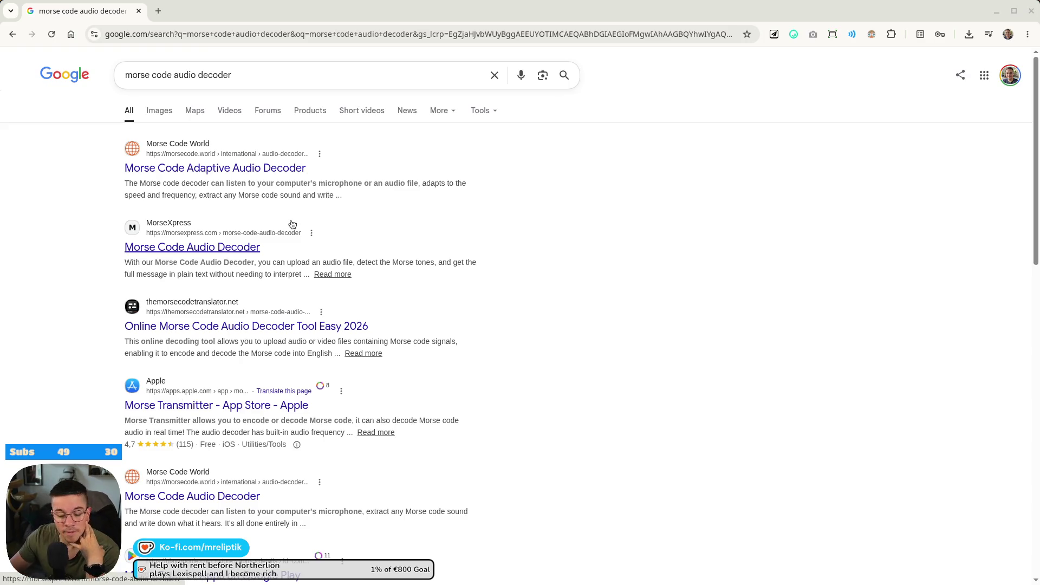
Open MorseCode.World's Morse Code Adaptive Audio Decoder from the 'morse code audio decoder' results.
{"action": "mouse_move", "coordinate": [336, 582]}
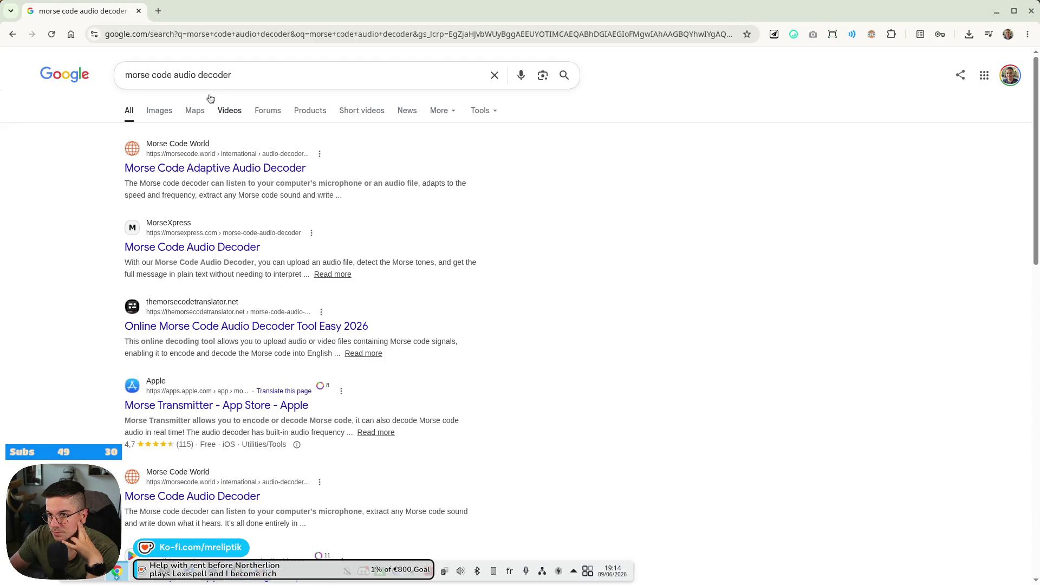
{"action": "left_click", "coordinate": [165, 169]}
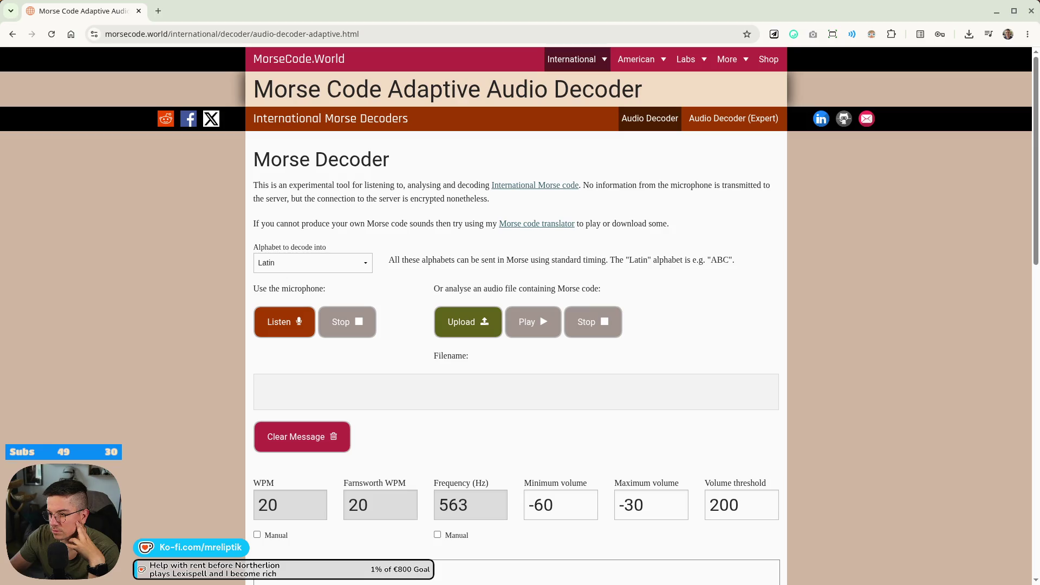
Upload morse.wav from Downloads to the adaptive decoder and play it, yielding garbled text at 32 WPM.
{"action": "left_click", "coordinate": [482, 321]}
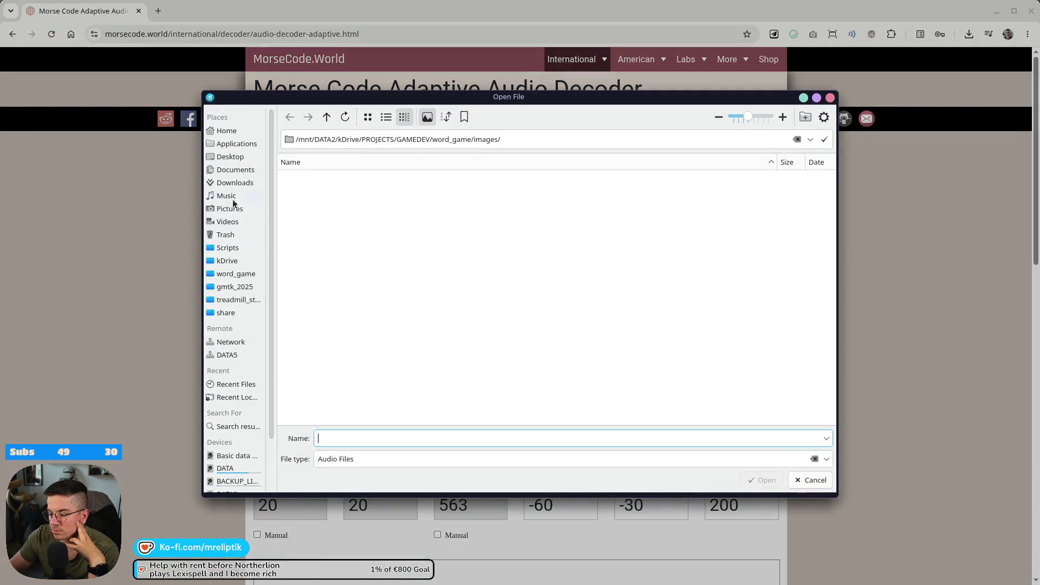
{"action": "left_click", "coordinate": [235, 183]}
{"action": "left_click", "coordinate": [330, 176]}
{"action": "key", "text": "Return"}
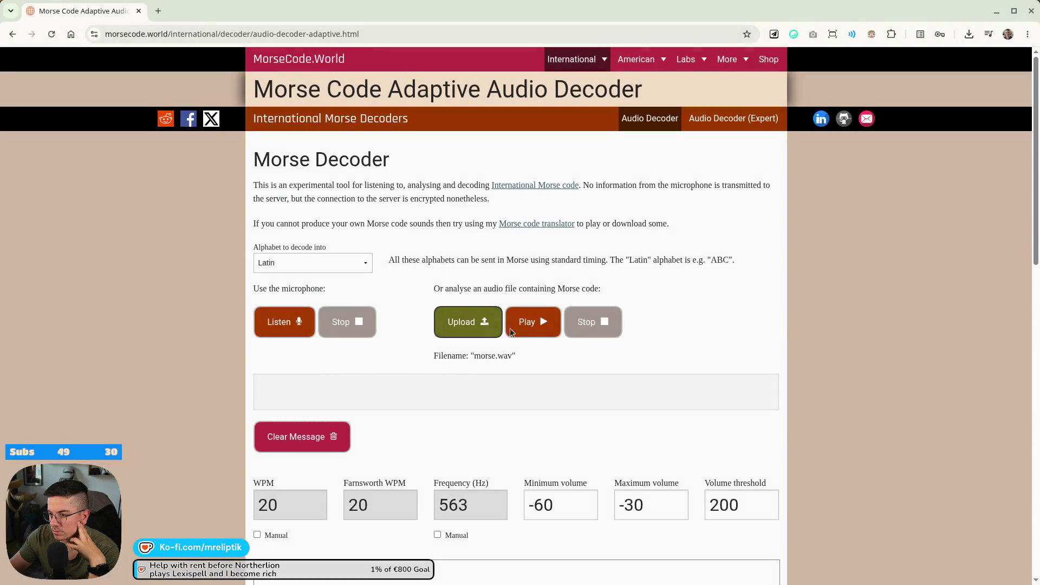
{"action": "scroll", "coordinate": [316, 280], "scroll_direction": "down", "scroll_amount": 2}
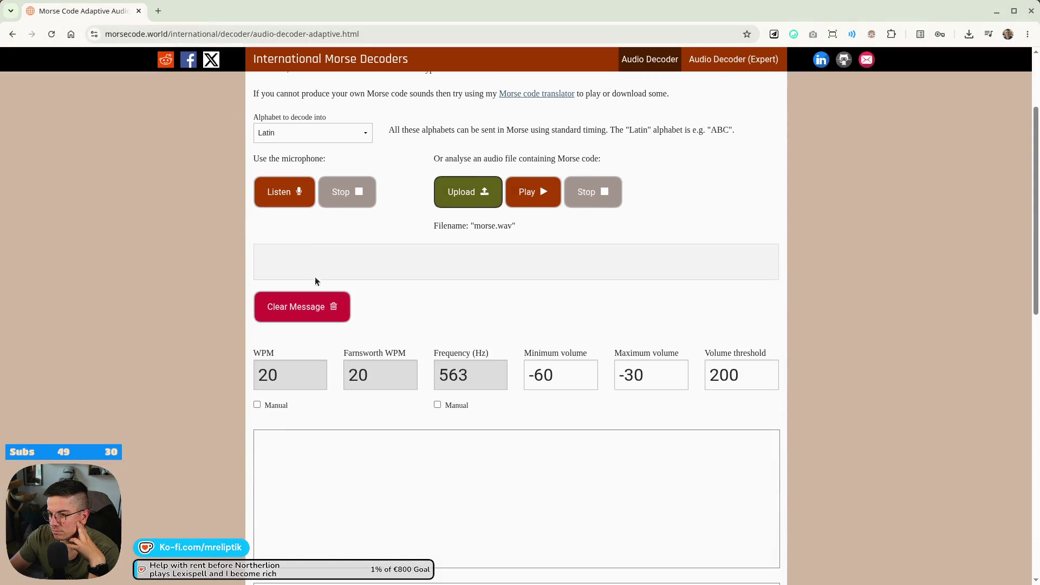
{"action": "left_click", "coordinate": [529, 201]}
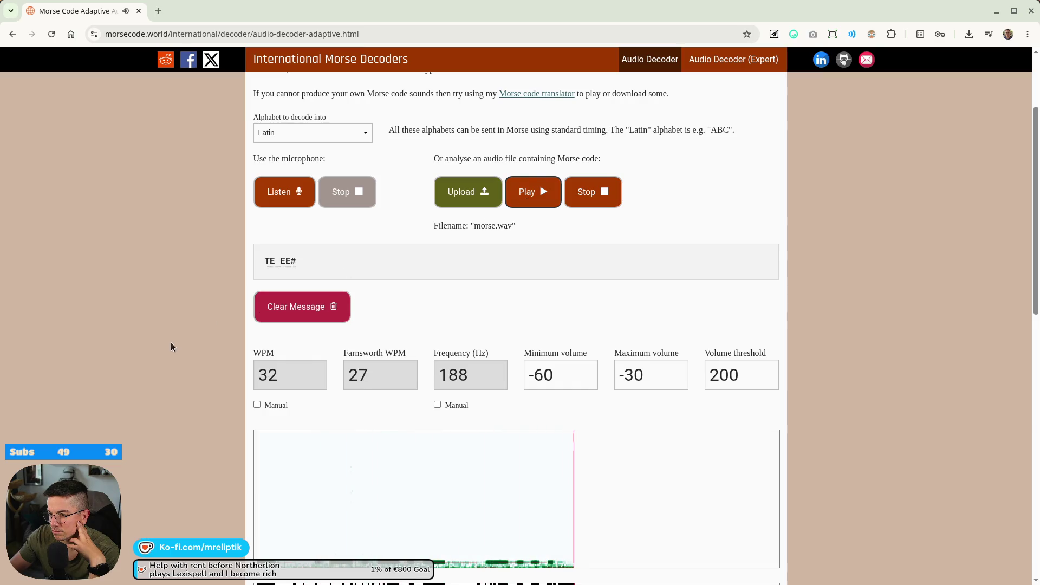
{"action": "scroll", "coordinate": [171, 343], "scroll_direction": "down", "scroll_amount": 1}
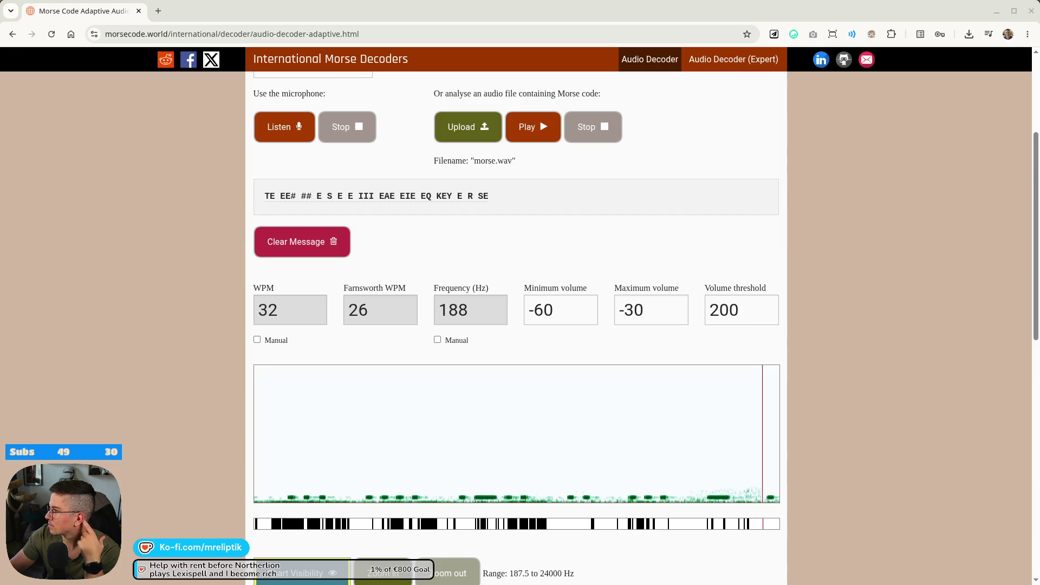
{"action": "key", "text": "ctrl+shift+t"}
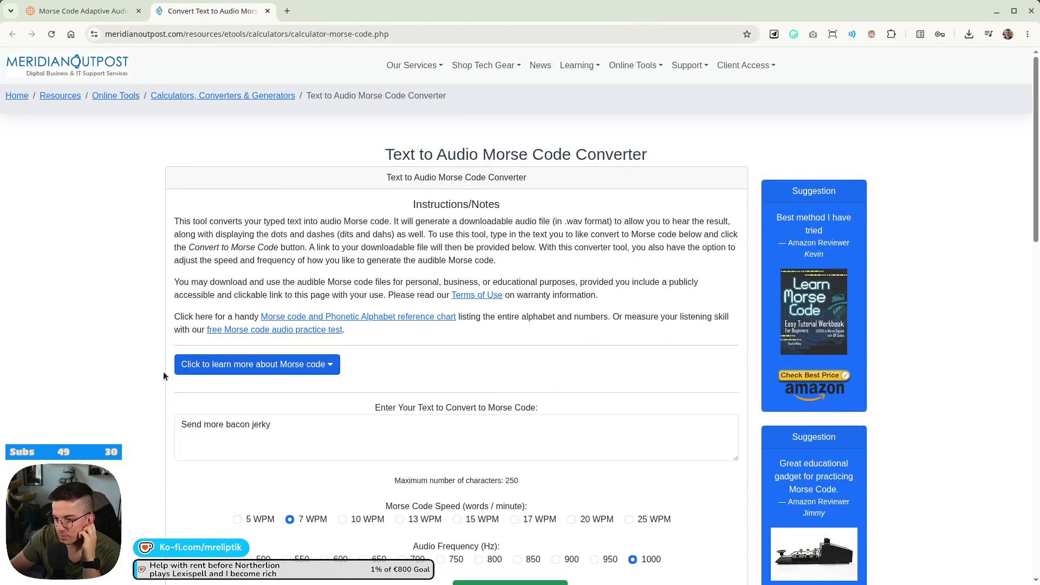
Scroll through the converter's 'Send more bacon jerky' setup at 7 WPM and 1000 Hz.
{"action": "scroll", "coordinate": [122, 402], "scroll_direction": "down", "scroll_amount": 3}
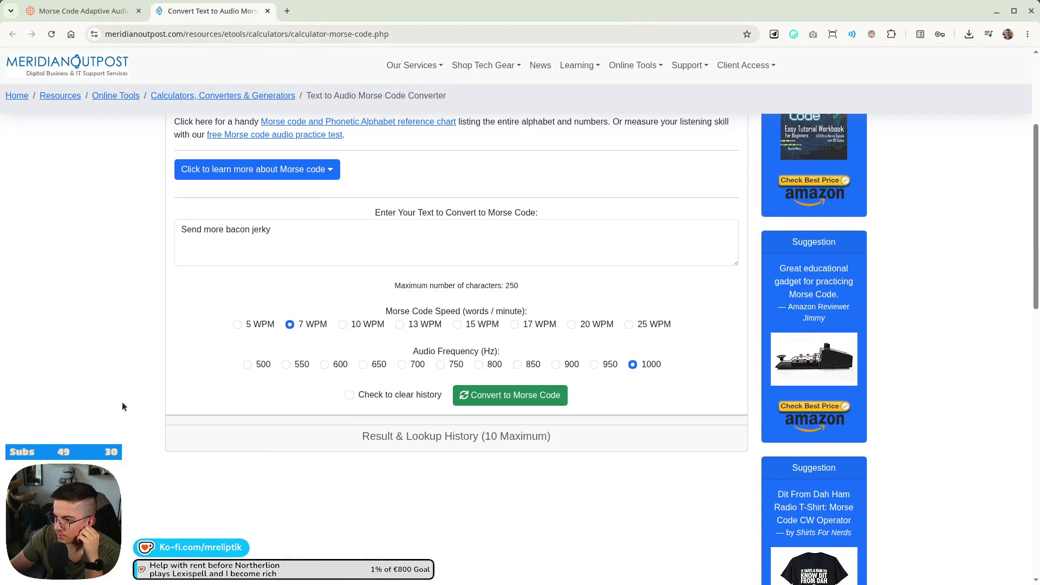
{"action": "scroll", "coordinate": [135, 398], "scroll_direction": "up", "scroll_amount": 2}
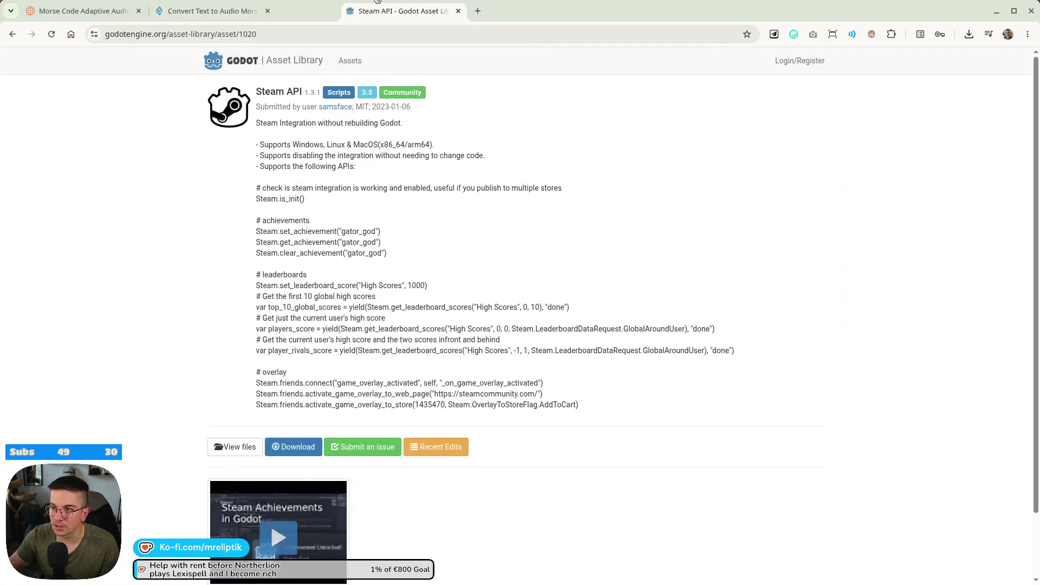
Open the godot-steam-api GitHub repository and select the set_leaderboard_score function in its README.
{"action": "left_click", "coordinate": [234, 447]}
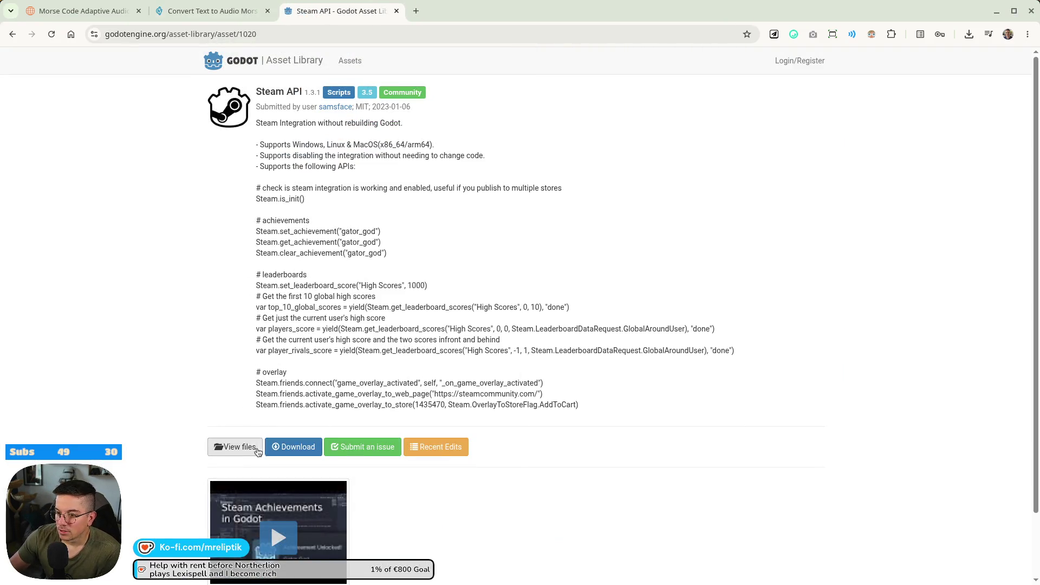
{"action": "scroll", "coordinate": [157, 234], "scroll_direction": "down", "scroll_amount": 7}
{"action": "scroll", "coordinate": [245, 347], "scroll_direction": "down", "scroll_amount": 5}
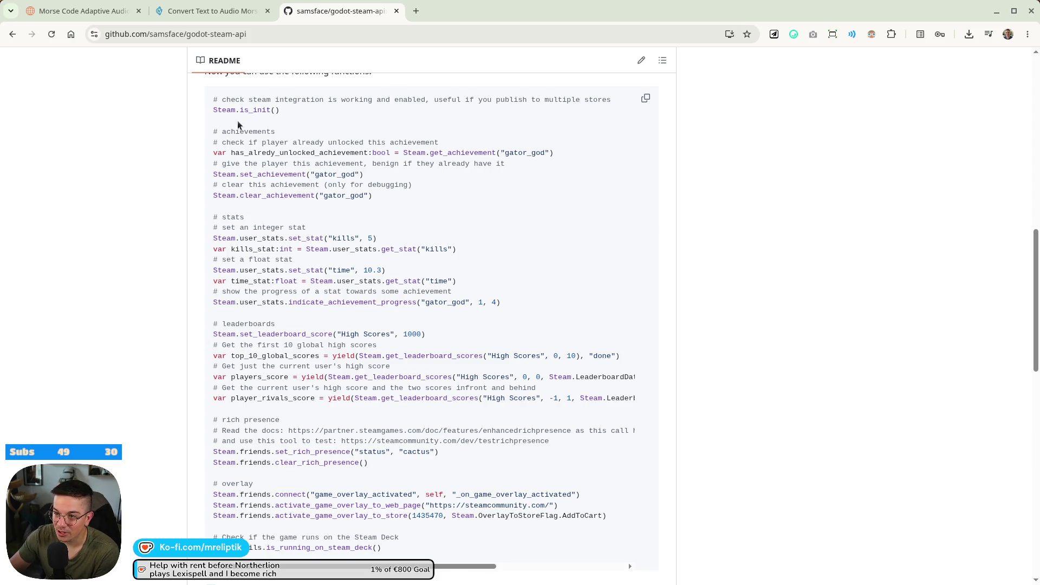
{"action": "scroll", "coordinate": [245, 123], "scroll_direction": "down", "scroll_amount": 2}
{"action": "double_click", "coordinate": [286, 269]}
{"action": "left_click_drag", "start_coordinate": [240, 269], "coordinate": [399, 321]}
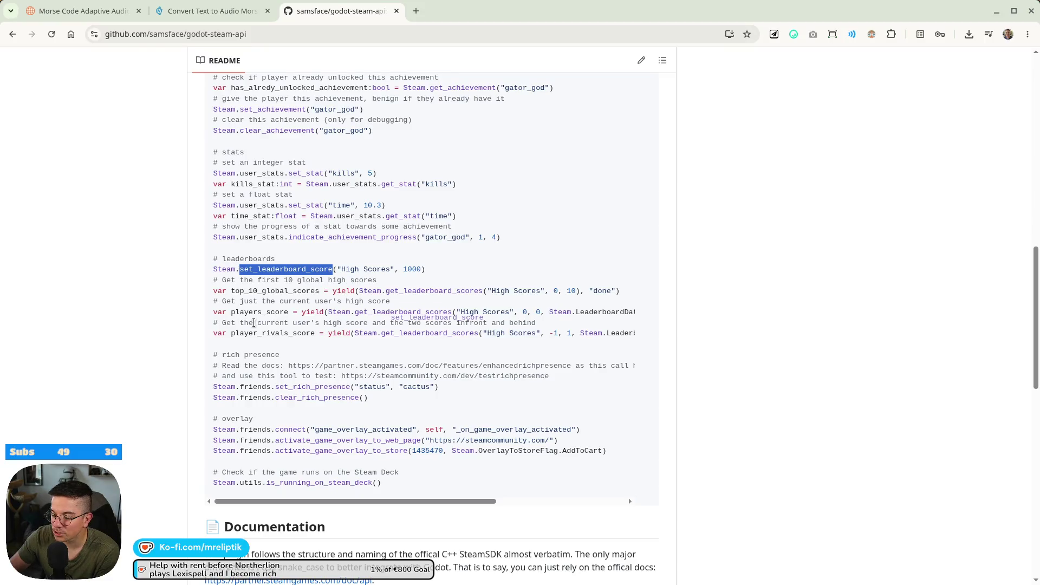
Scroll through the rest of the README, then close the GitHub tab.
{"action": "scroll", "coordinate": [393, 319], "scroll_direction": "down", "scroll_amount": 3}
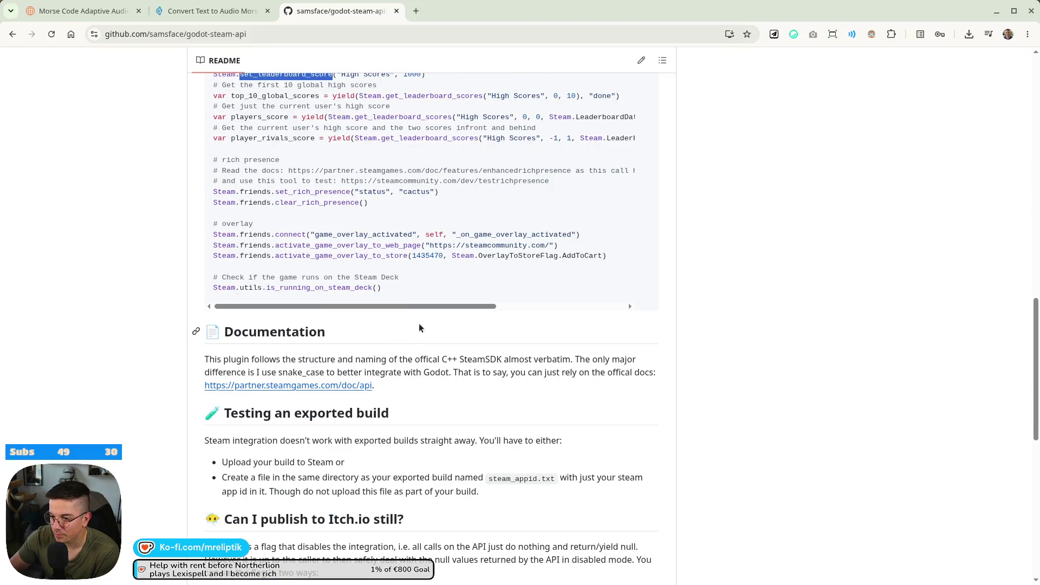
{"action": "scroll", "coordinate": [389, 308], "scroll_direction": "down", "scroll_amount": 6}
{"action": "scroll", "coordinate": [369, 307], "scroll_direction": "up", "scroll_amount": 15}
{"action": "scroll", "coordinate": [304, 217], "scroll_direction": "up", "scroll_amount": 6}
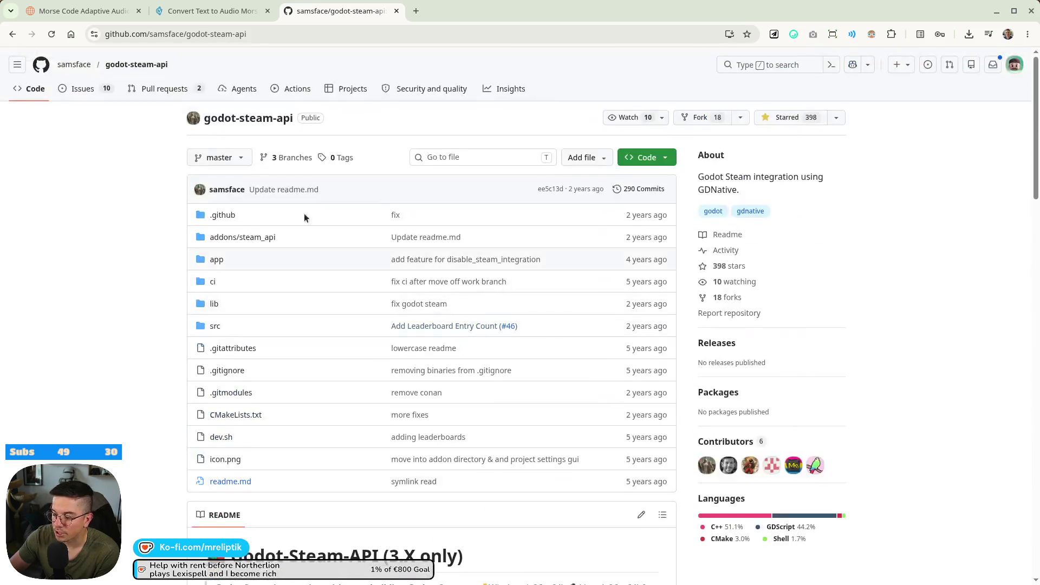
{"action": "scroll", "coordinate": [288, 215], "scroll_direction": "down", "scroll_amount": 20}
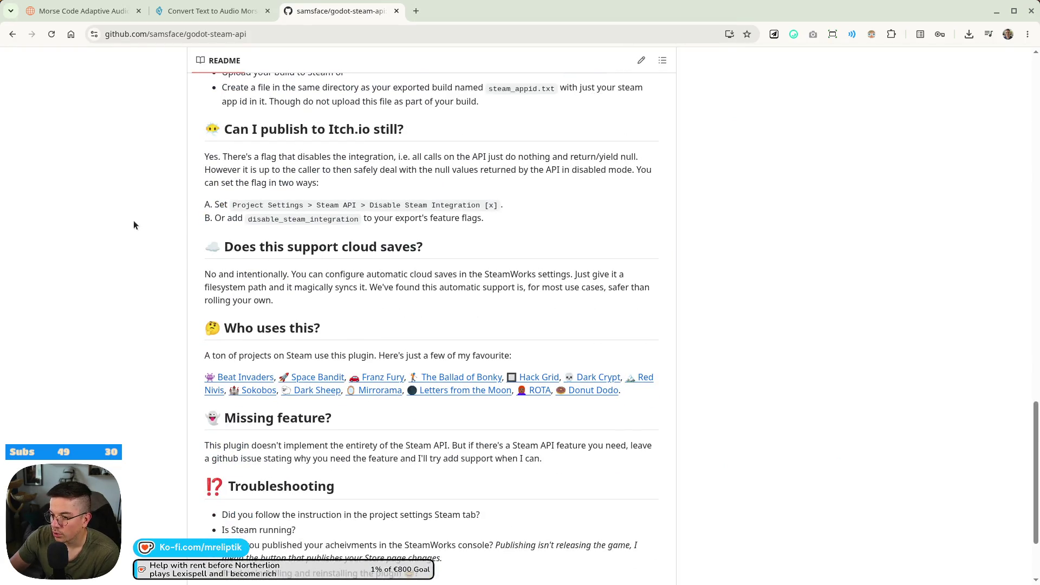
{"action": "scroll", "coordinate": [137, 234], "scroll_direction": "up", "scroll_amount": 8}
{"action": "scroll", "coordinate": [137, 235], "scroll_direction": "up", "scroll_amount": 15}
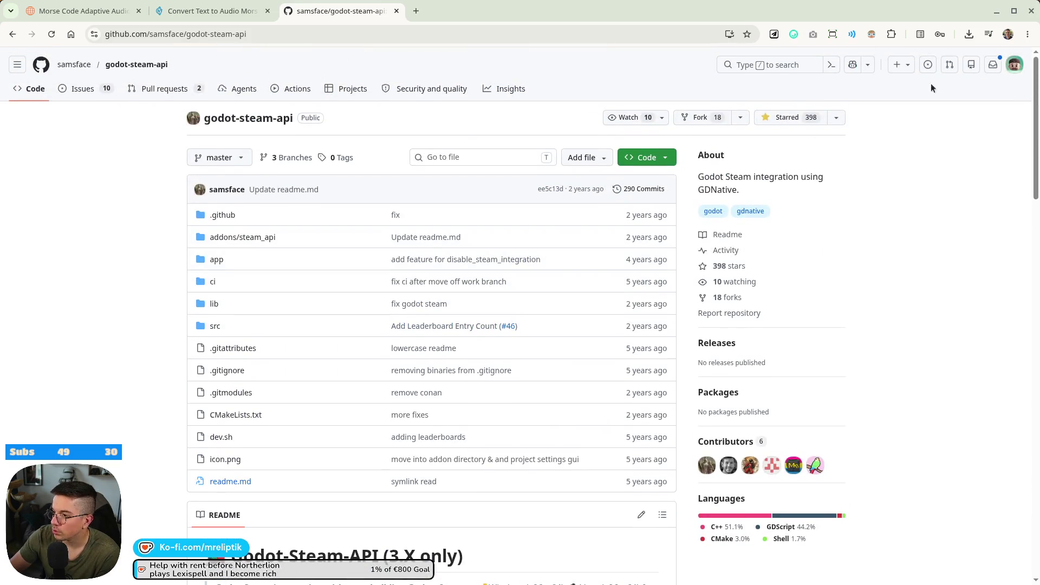
{"action": "middle_click", "coordinate": [353, 17]}
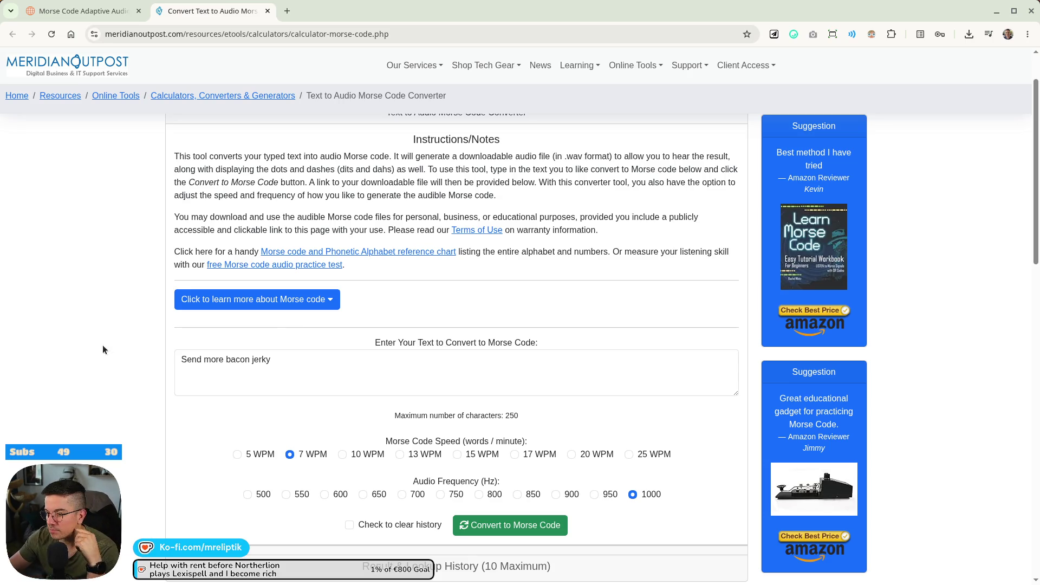
Search for Morse audio decoders and open MorseXpress and another decoder in background tabs.
{"action": "left_click", "coordinate": [102, 18]}
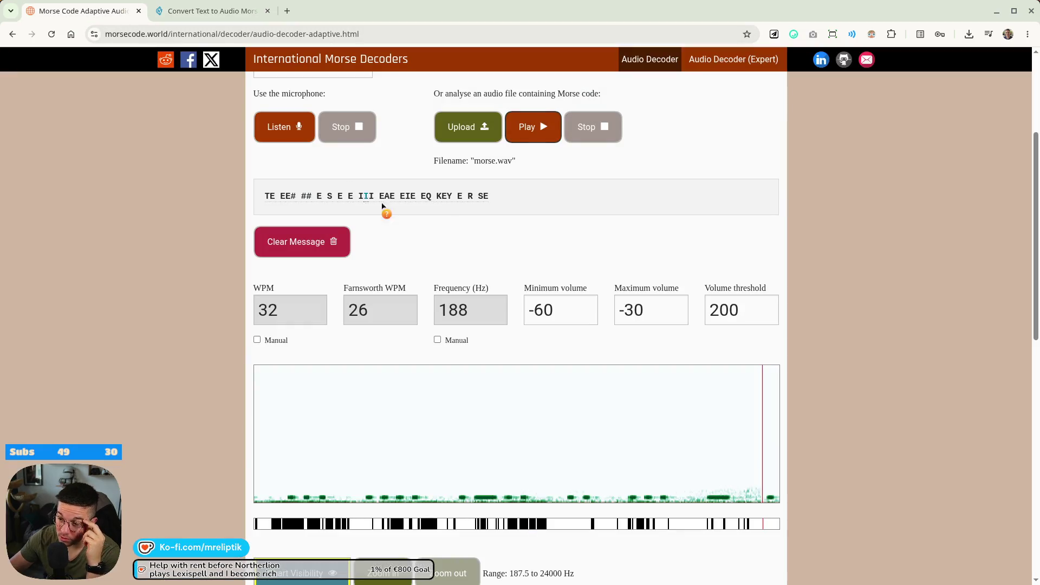
{"action": "middle_click", "coordinate": [12, 33]}
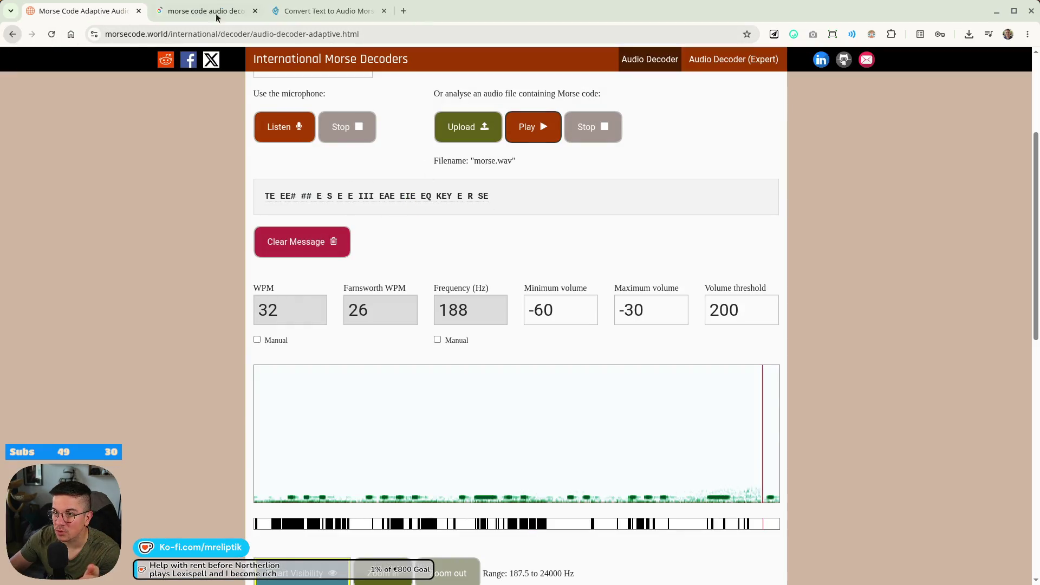
{"action": "left_click", "coordinate": [216, 18]}
{"action": "middle_click", "coordinate": [225, 247]}
{"action": "middle_click", "coordinate": [244, 326]}
Load morse.wav into MorseXpress, which decodes it into garbled 'NE? E?O WTME…' text.
{"action": "left_click", "coordinate": [334, 11]}
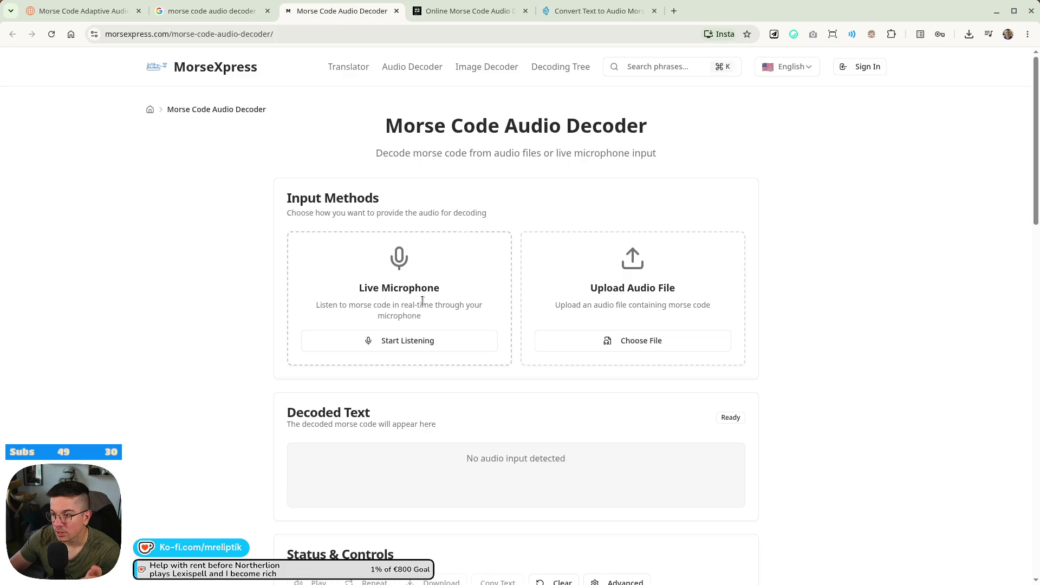
{"action": "left_click", "coordinate": [596, 340]}
{"action": "double_click", "coordinate": [336, 194]}
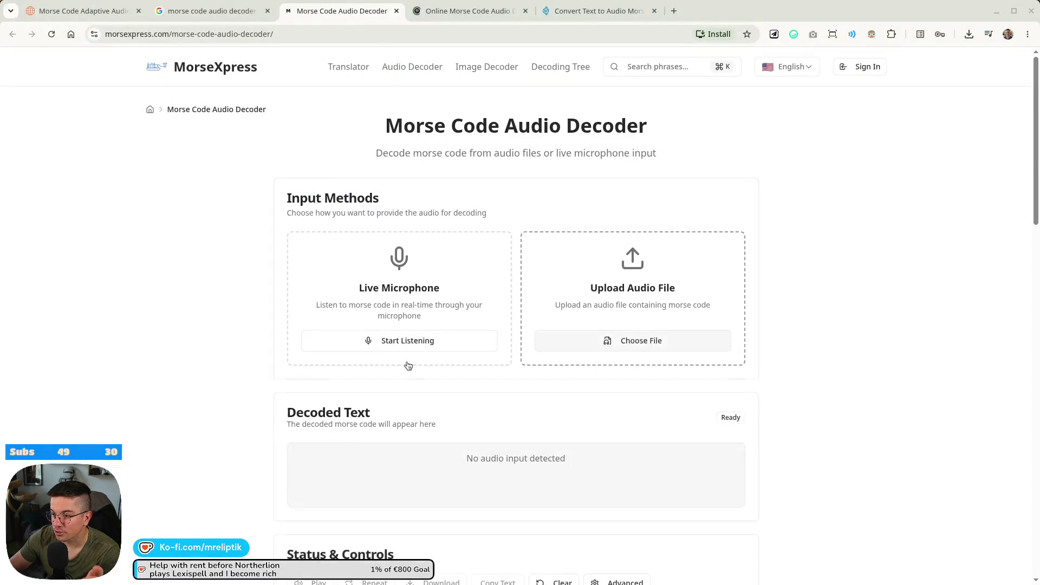
{"action": "scroll", "coordinate": [252, 415], "scroll_direction": "down", "scroll_amount": 3}
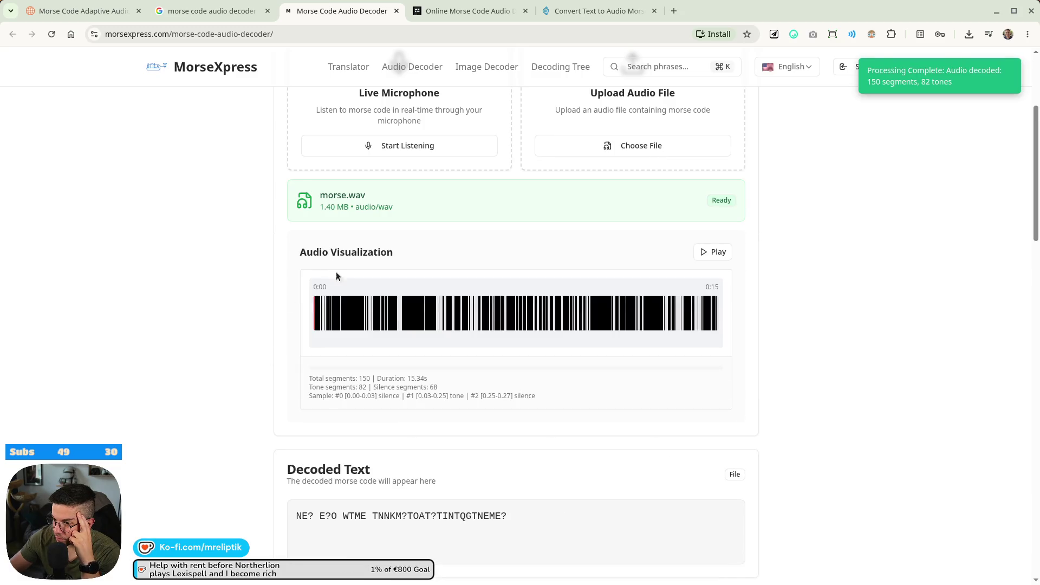
{"action": "scroll", "coordinate": [332, 401], "scroll_direction": "down", "scroll_amount": 2}
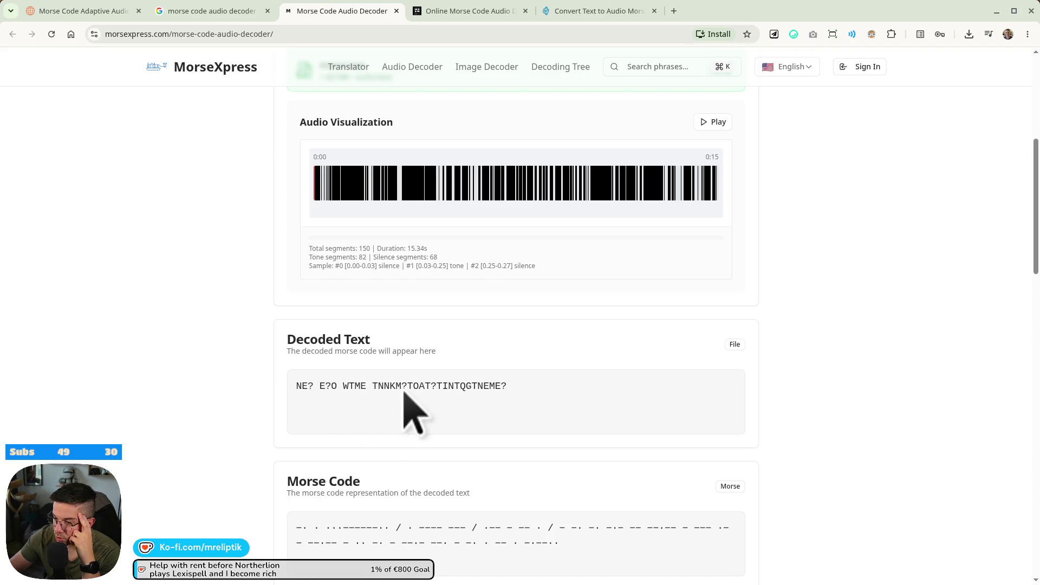
{"action": "left_click", "coordinate": [577, 12]}
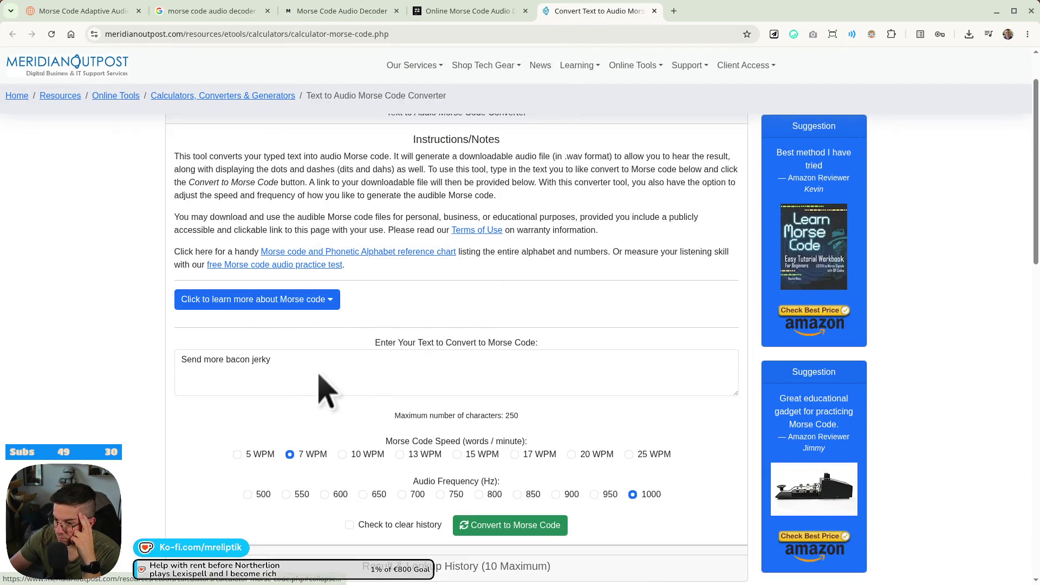
{"action": "left_click", "coordinate": [449, 18]}
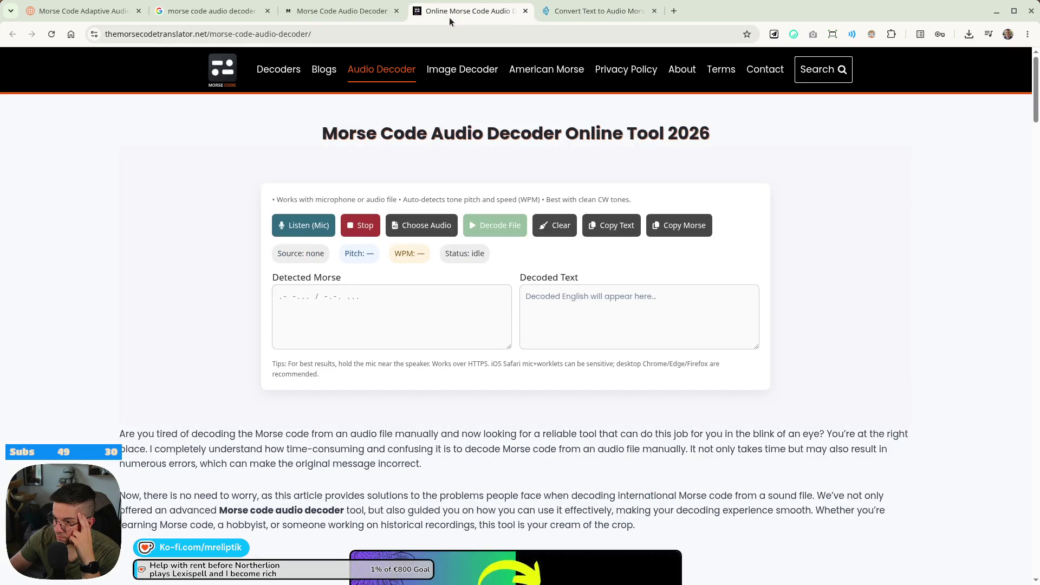
Decode morse.wav in The Morse Code Translator at 1000 Hz, 12.4 WPM, and select the detected Morse.
{"action": "left_click", "coordinate": [412, 225]}
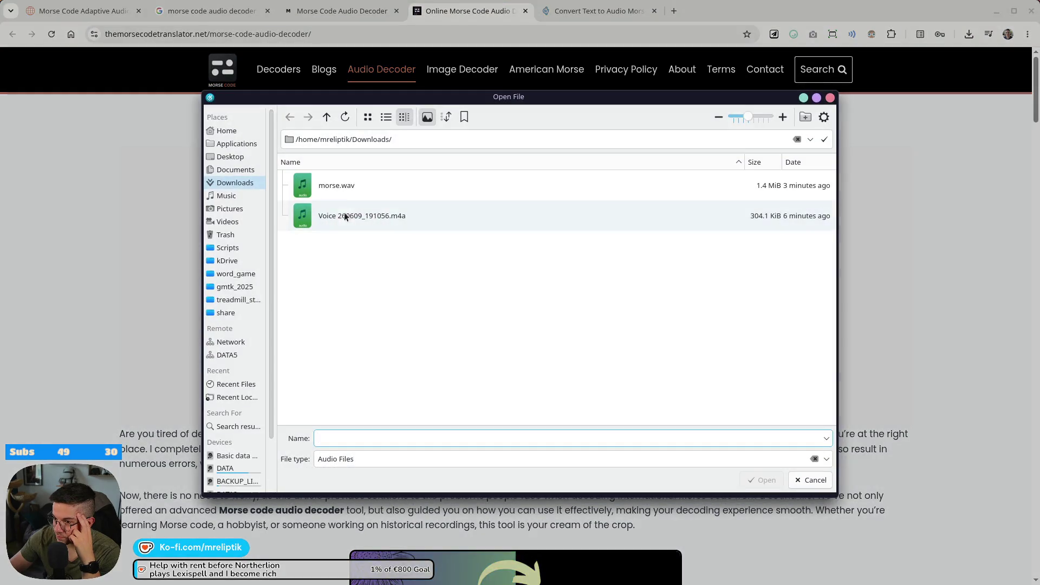
{"action": "double_click", "coordinate": [340, 186]}
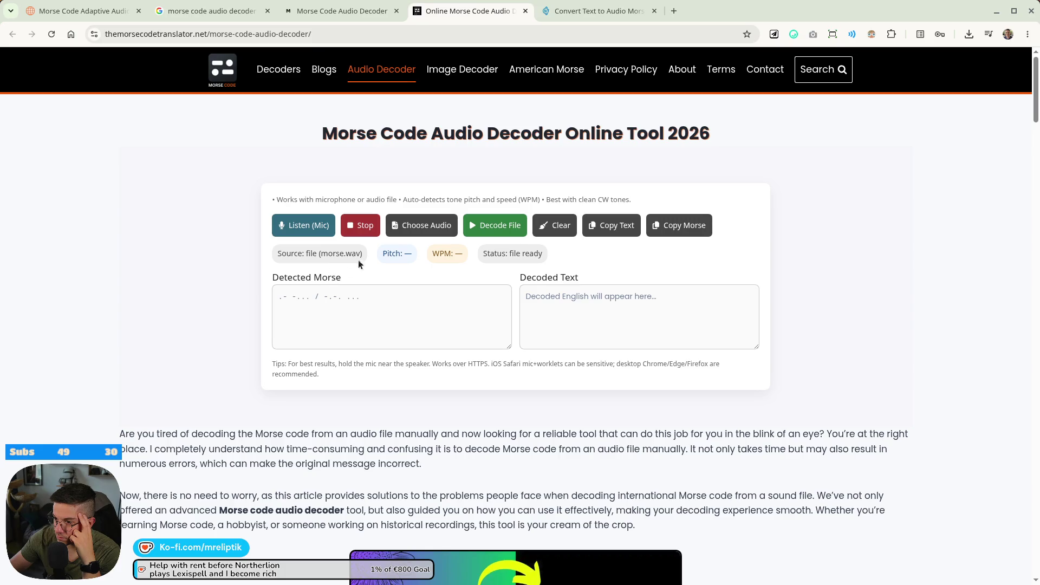
{"action": "left_click", "coordinate": [493, 226]}
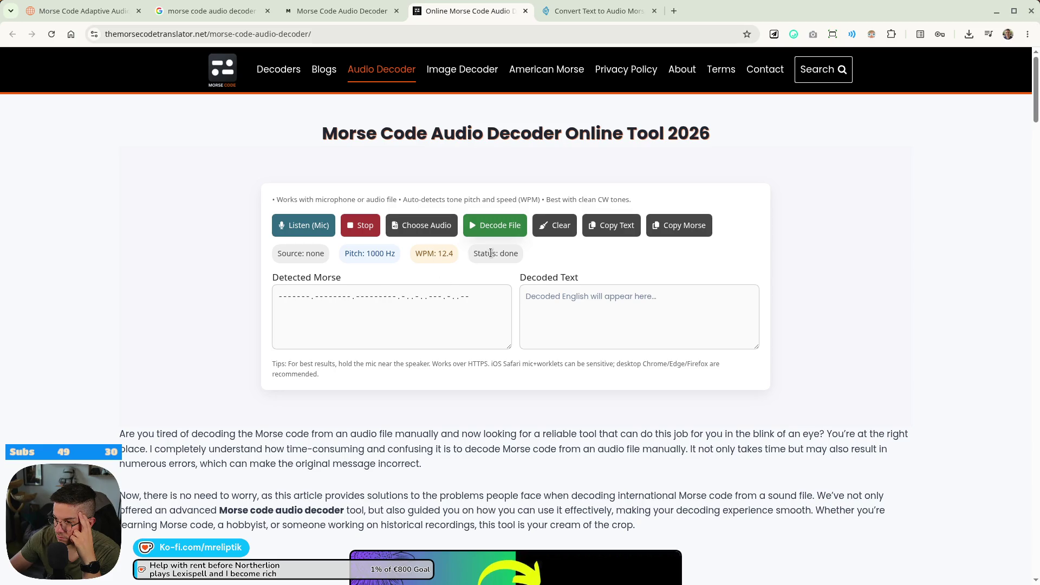
{"action": "left_click", "coordinate": [590, 301]}
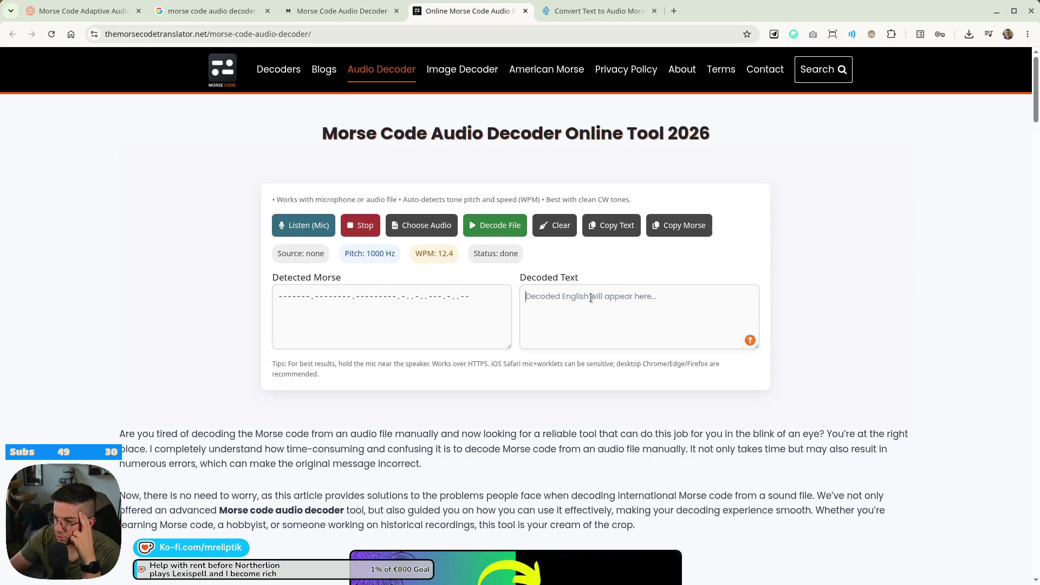
{"action": "left_click_drag", "start_coordinate": [477, 296], "coordinate": [243, 295]}
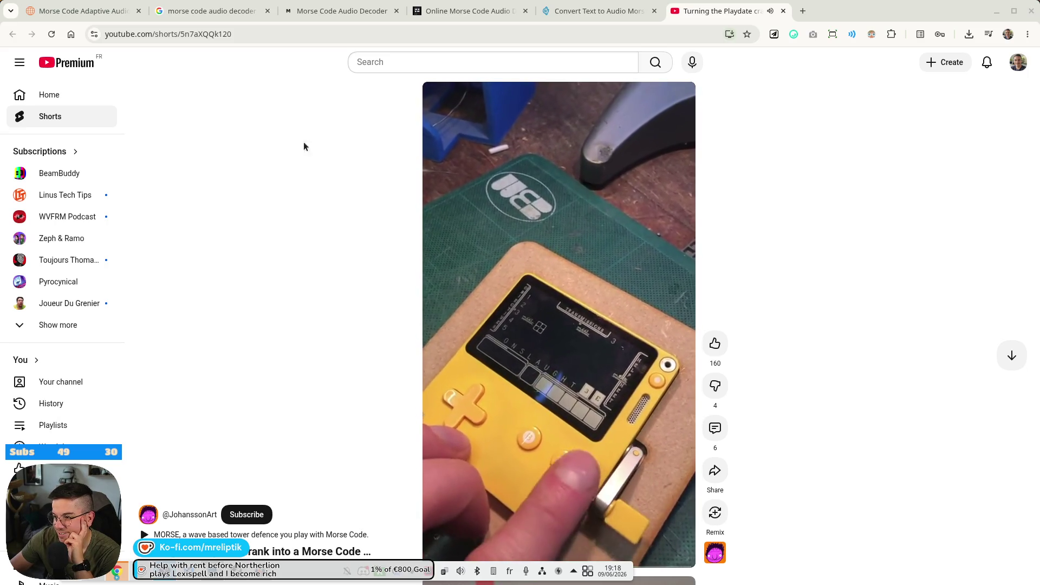
Close the YouTube Shorts tab and glance over the converter and audio decoder pages.
{"action": "left_click", "coordinate": [784, 10]}
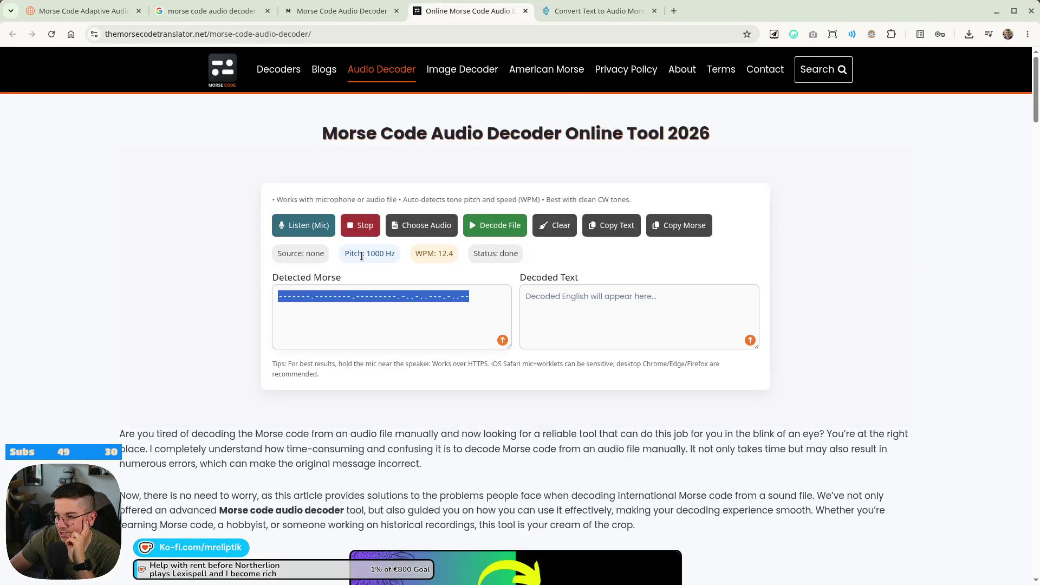
{"action": "left_click", "coordinate": [614, 12]}
{"action": "scroll", "coordinate": [492, 170], "scroll_direction": "up", "scroll_amount": 1}
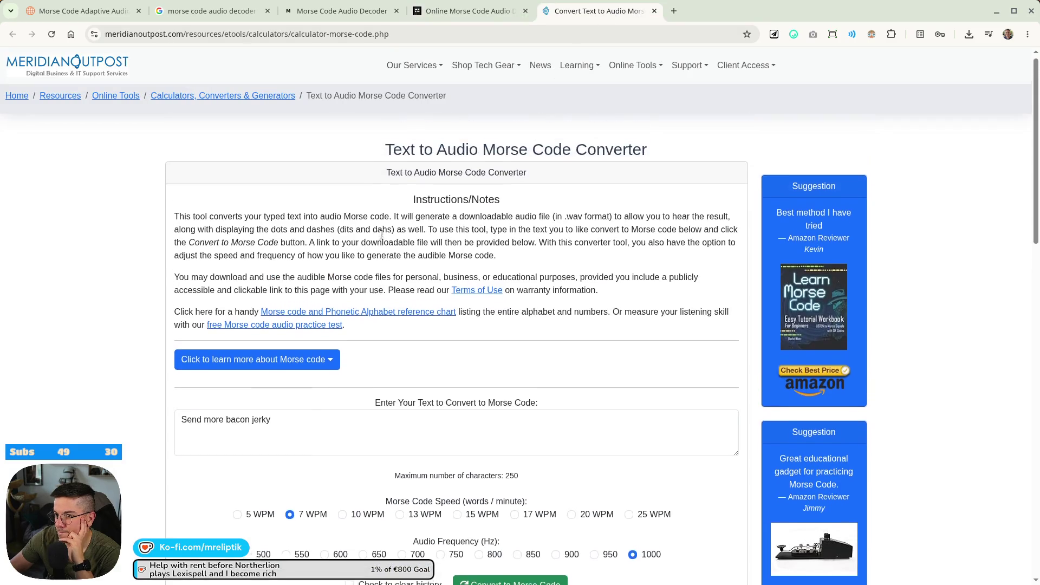
{"action": "left_click", "coordinate": [485, 12]}
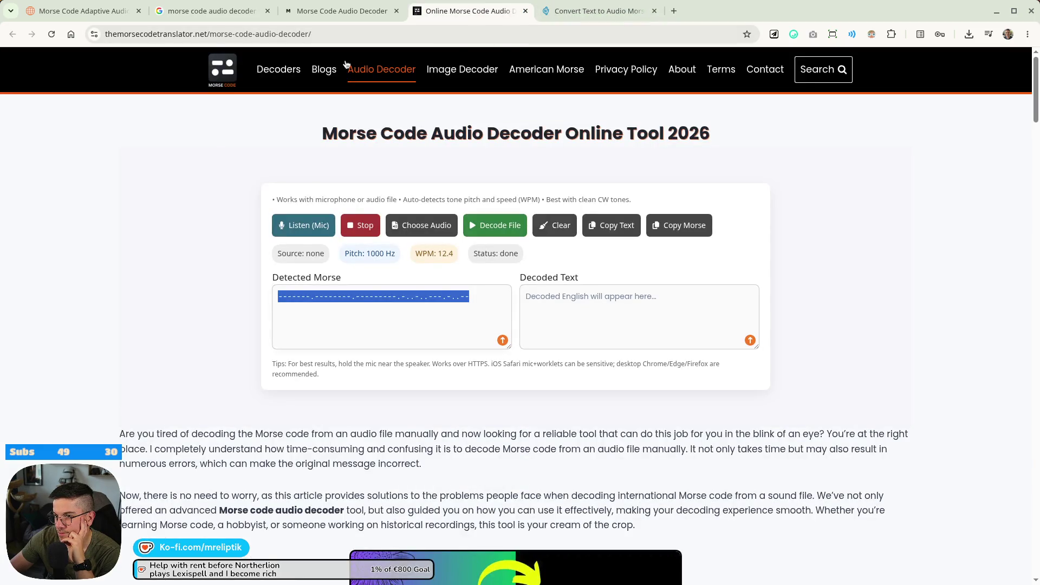
Review MorseXpress's garbled decoded text for morse.wav, then return to the text-to-audio converter.
{"action": "left_click", "coordinate": [321, 9]}
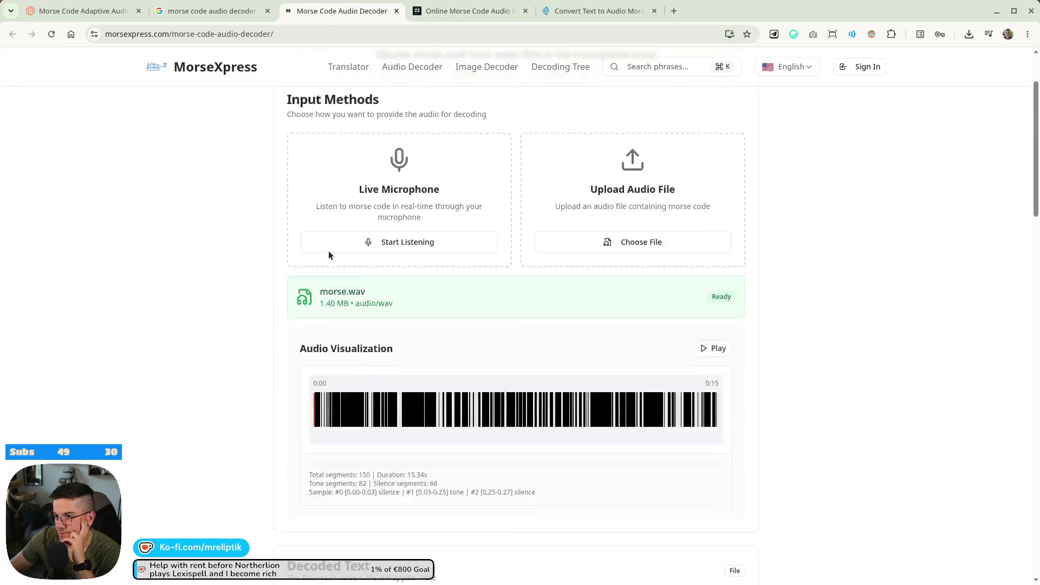
{"action": "scroll", "coordinate": [325, 254], "scroll_direction": "up", "scroll_amount": 2}
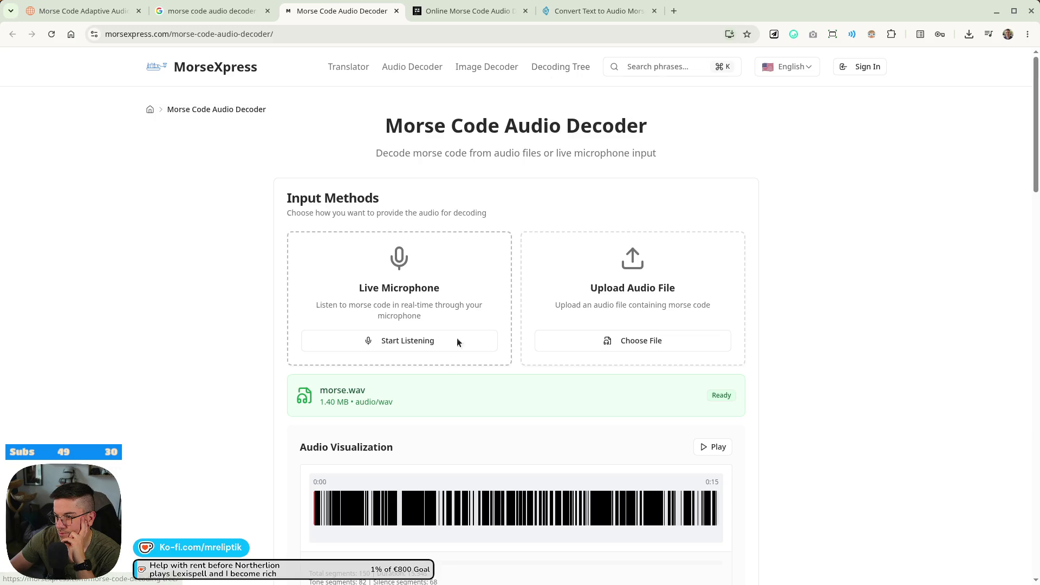
{"action": "scroll", "coordinate": [374, 304], "scroll_direction": "down", "scroll_amount": 12}
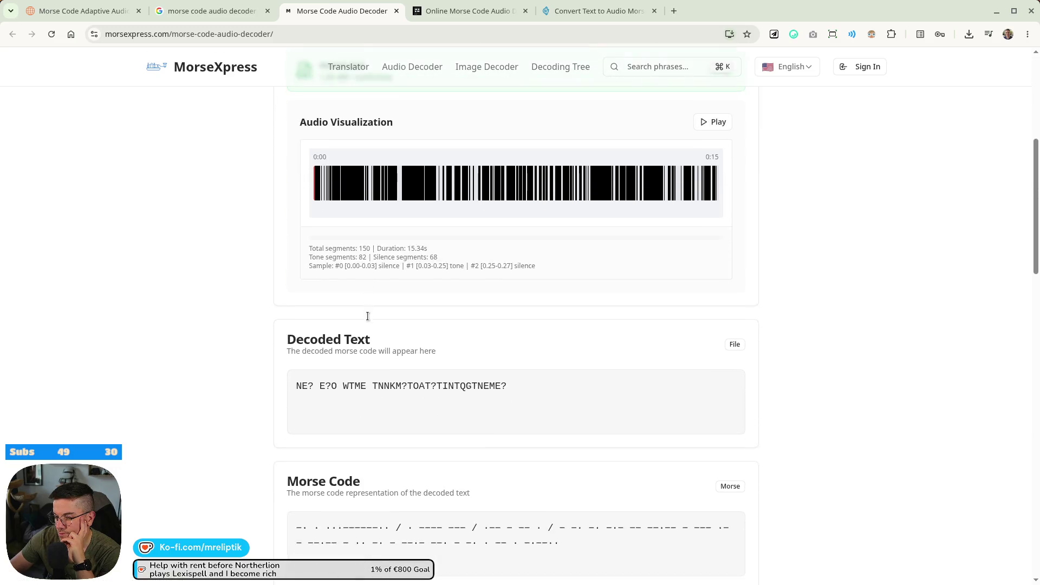
{"action": "scroll", "coordinate": [363, 324], "scroll_direction": "down", "scroll_amount": 4}
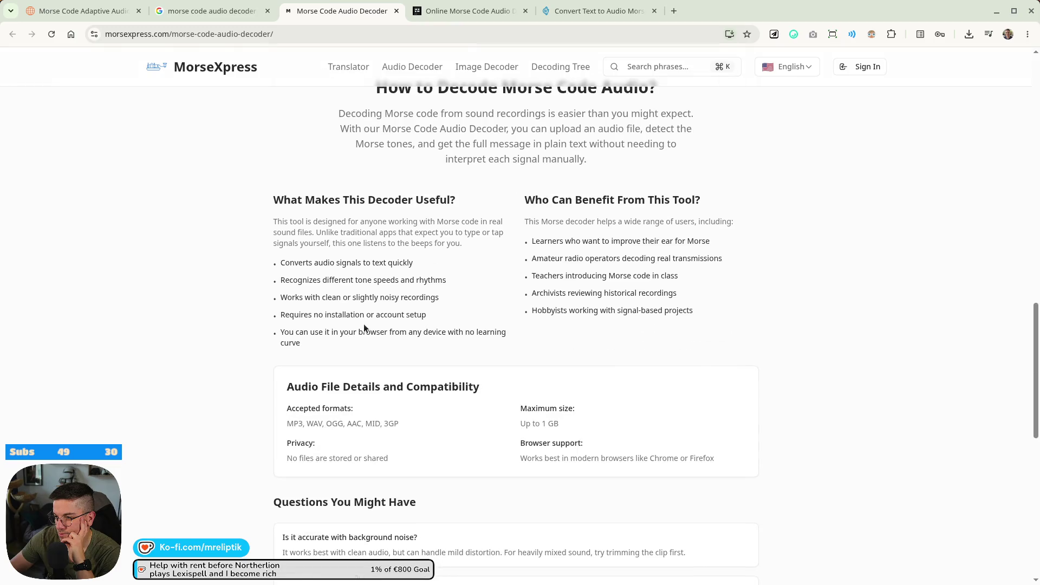
{"action": "scroll", "coordinate": [366, 326], "scroll_direction": "up", "scroll_amount": 12}
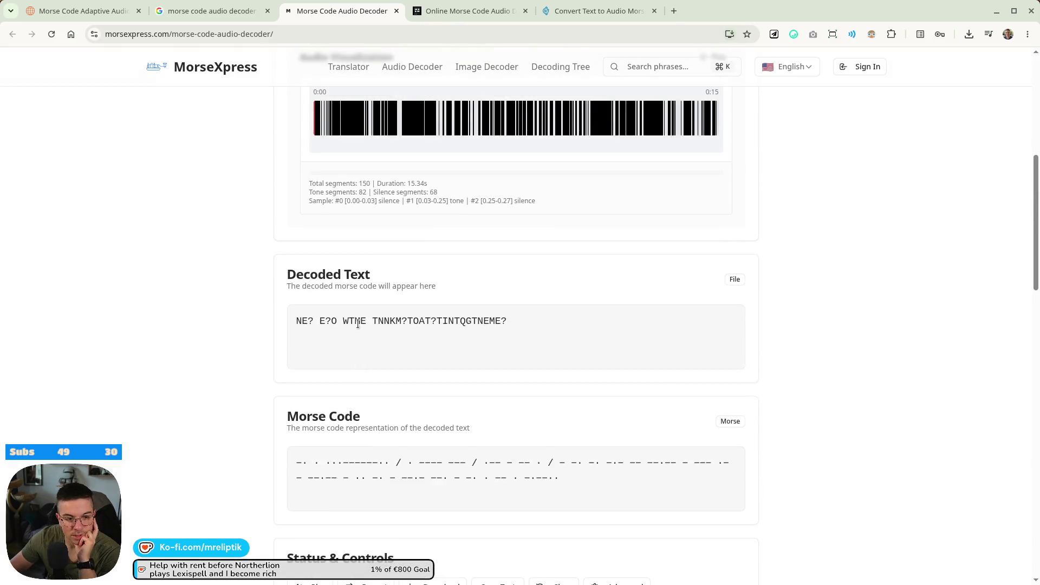
{"action": "left_click", "coordinate": [594, 11]}
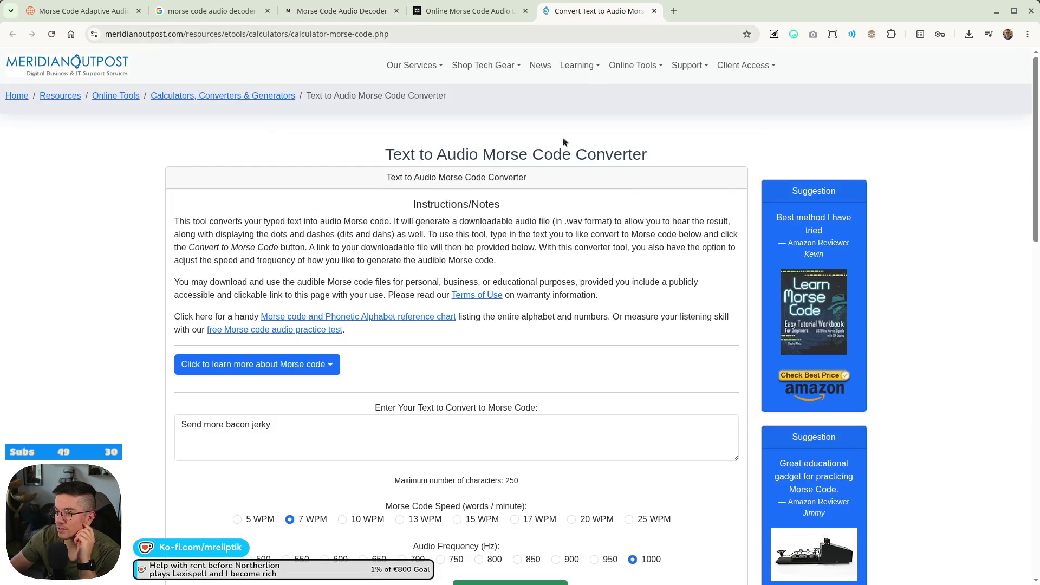
Convert 'Send more bacon jerky' into 7 WPM, 1000 Hz Morse audio and play the generated .wav.
{"action": "scroll", "coordinate": [325, 325], "scroll_direction": "down", "scroll_amount": 3}
{"action": "left_click", "coordinate": [303, 305]}
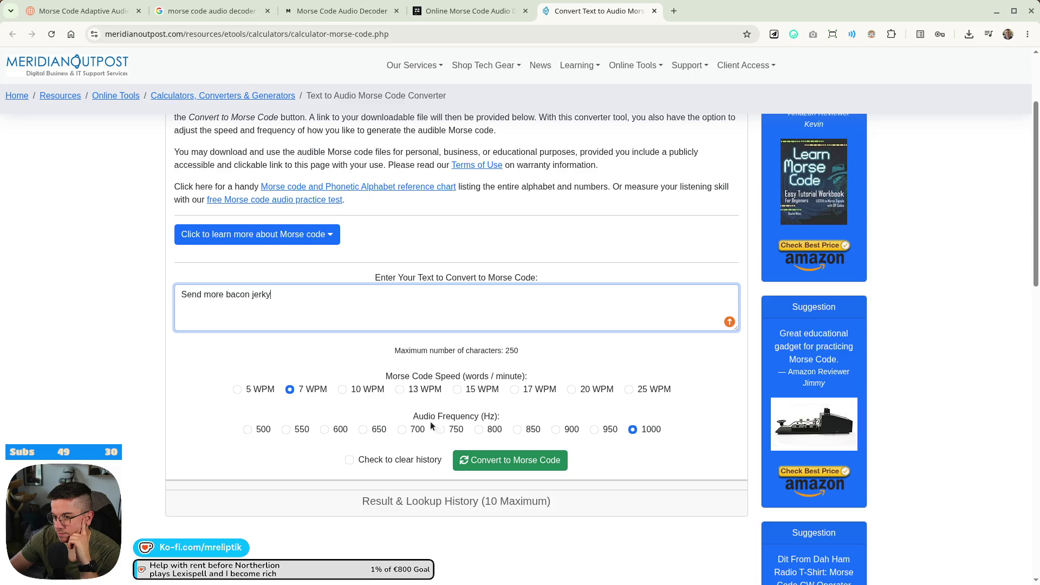
{"action": "left_click", "coordinate": [483, 460]}
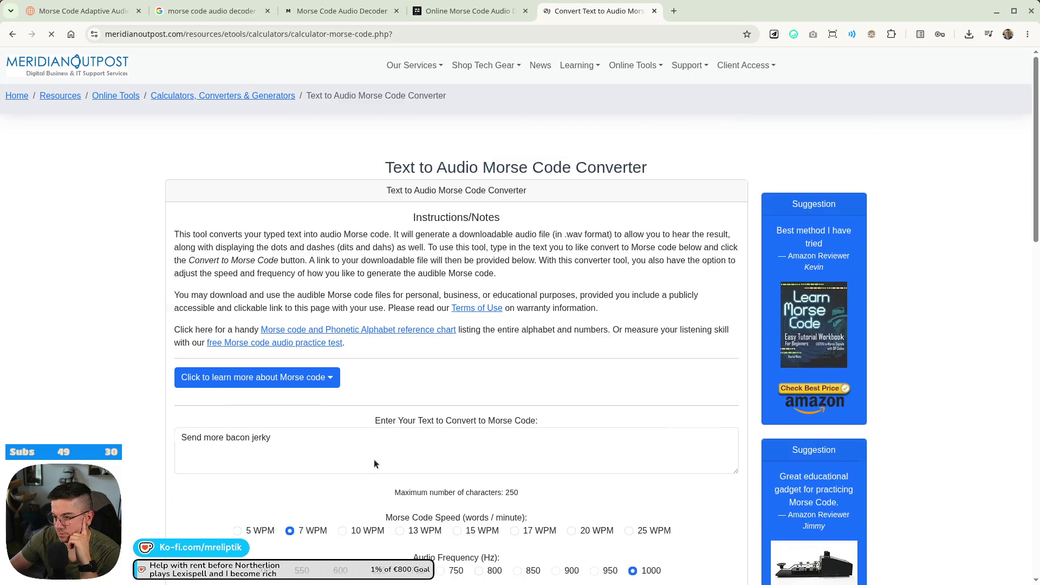
{"action": "scroll", "coordinate": [267, 437], "scroll_direction": "down", "scroll_amount": 6}
{"action": "scroll", "coordinate": [266, 439], "scroll_direction": "up", "scroll_amount": 1}
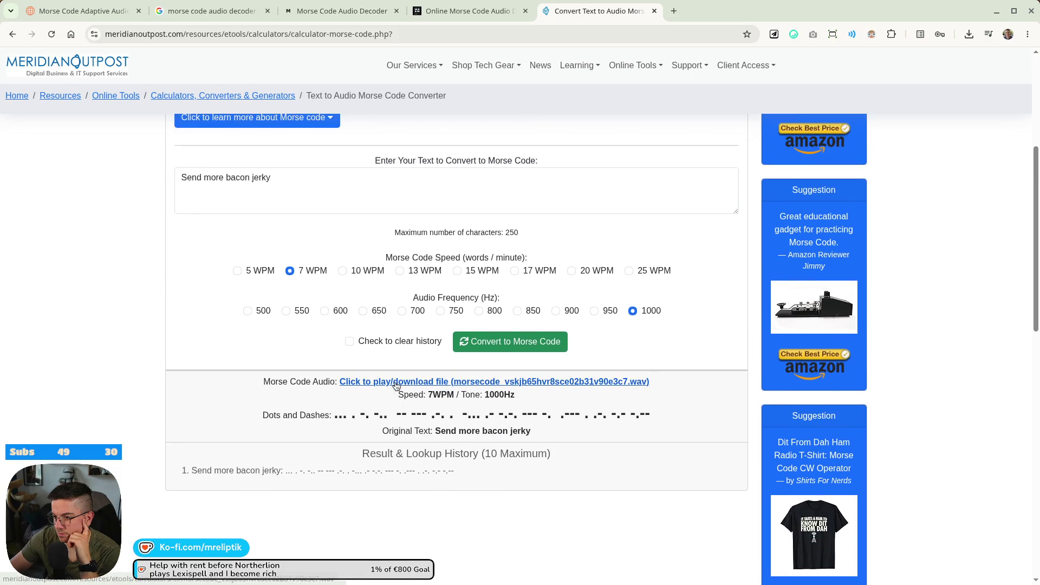
{"action": "left_click", "coordinate": [397, 386]}
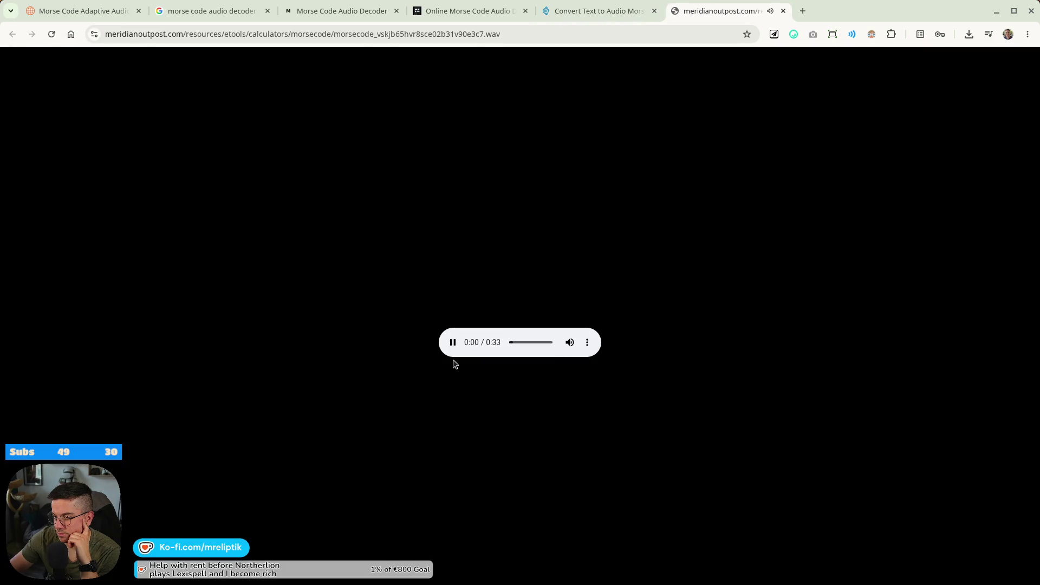
{"action": "left_click", "coordinate": [602, 12]}
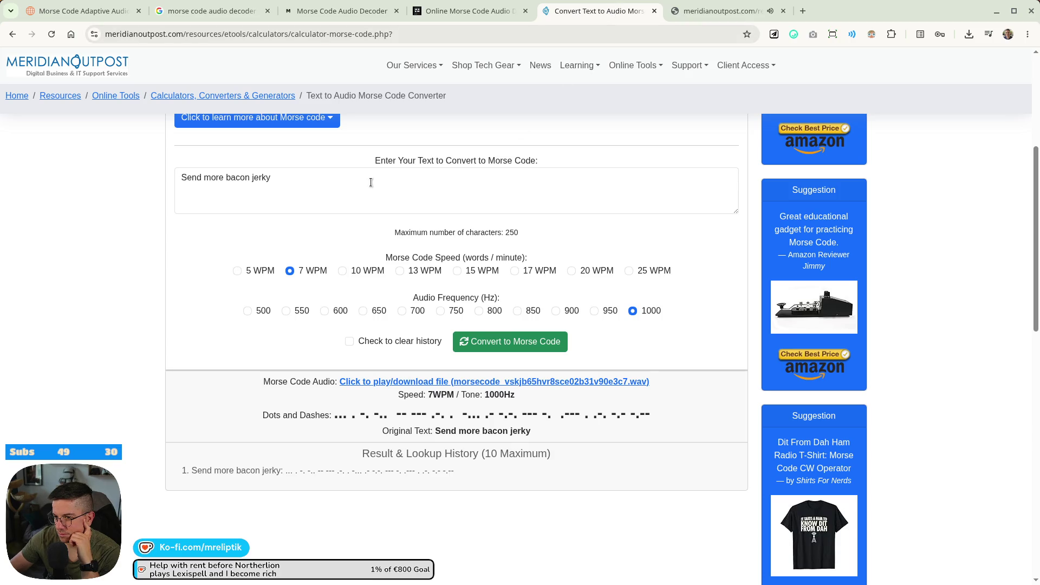
{"action": "triple_click", "coordinate": [318, 182]}
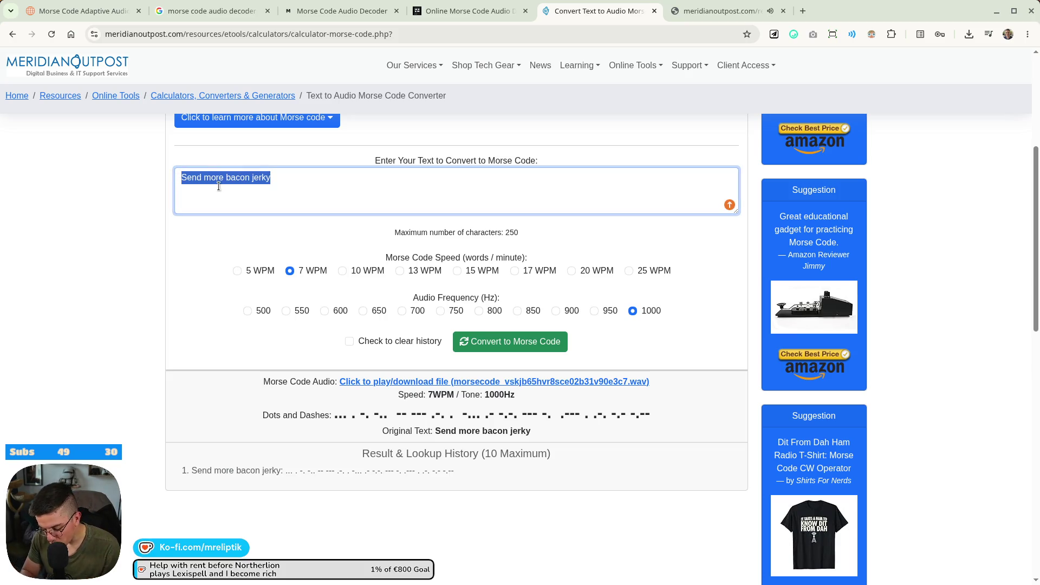
Replace the message with 'Wishlist O.B.O.L' and convert it to Morse at 10 WPM.
{"action": "type", "text": "Wishlist O"}
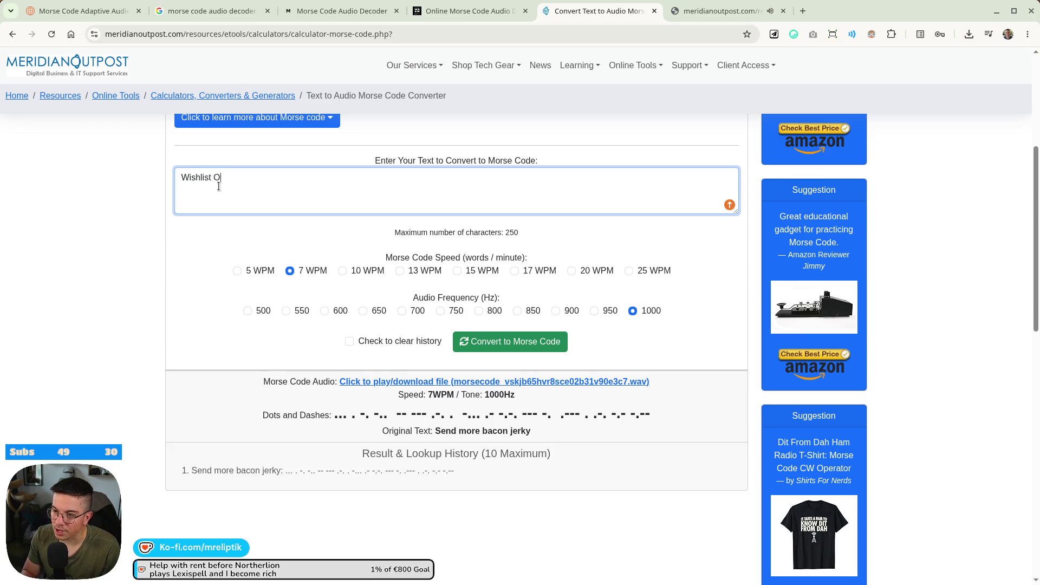
{"action": "type", "text": ".B.O.L"}
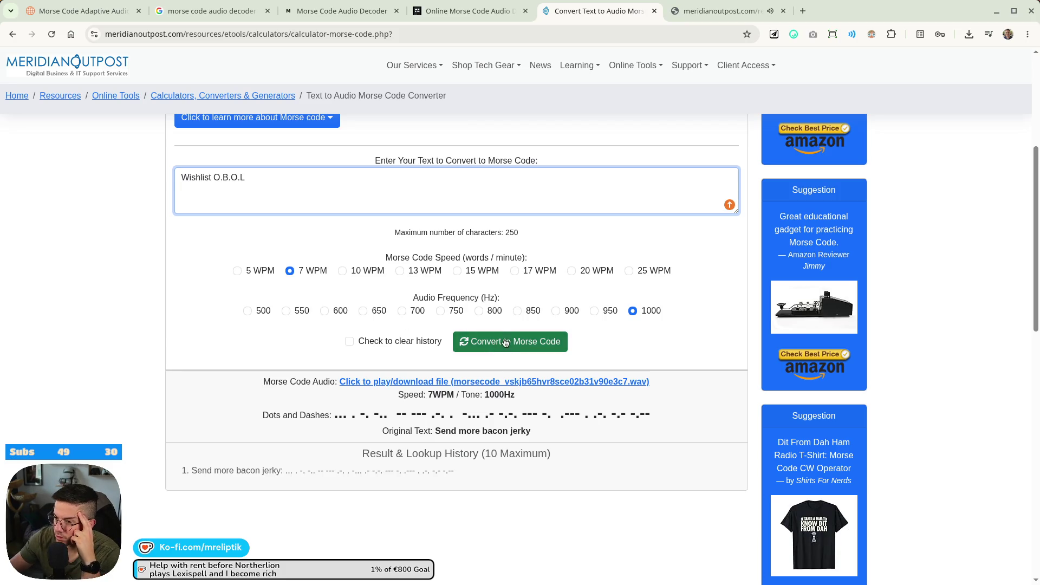
{"action": "left_click", "coordinate": [410, 302]}
{"action": "left_click", "coordinate": [343, 271]}
{"action": "left_click", "coordinate": [485, 343]}
Open the new Morse audio file and download it.
{"action": "scroll", "coordinate": [466, 378], "scroll_direction": "down", "scroll_amount": 3}
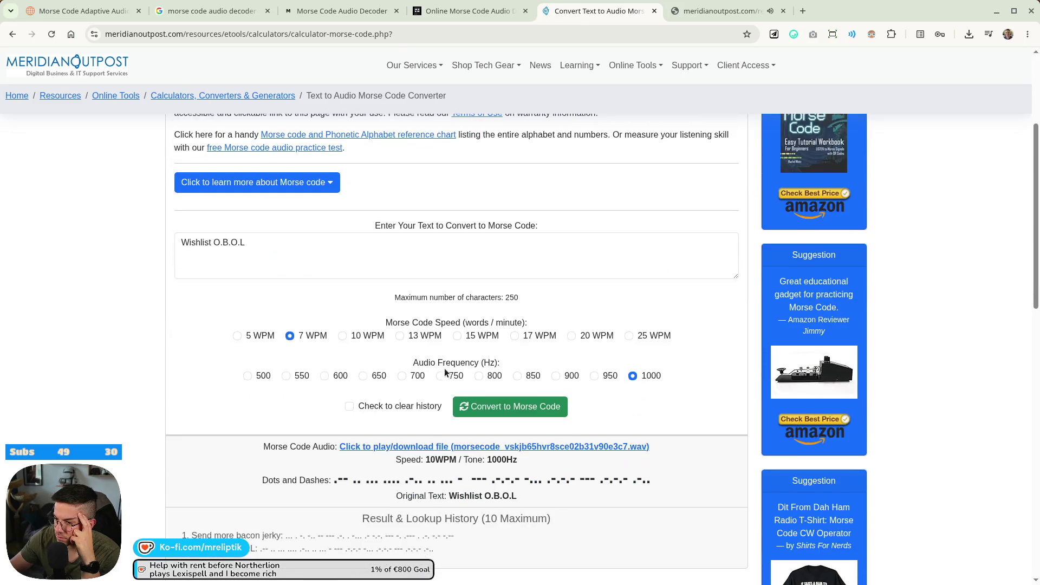
{"action": "left_click", "coordinate": [415, 445]}
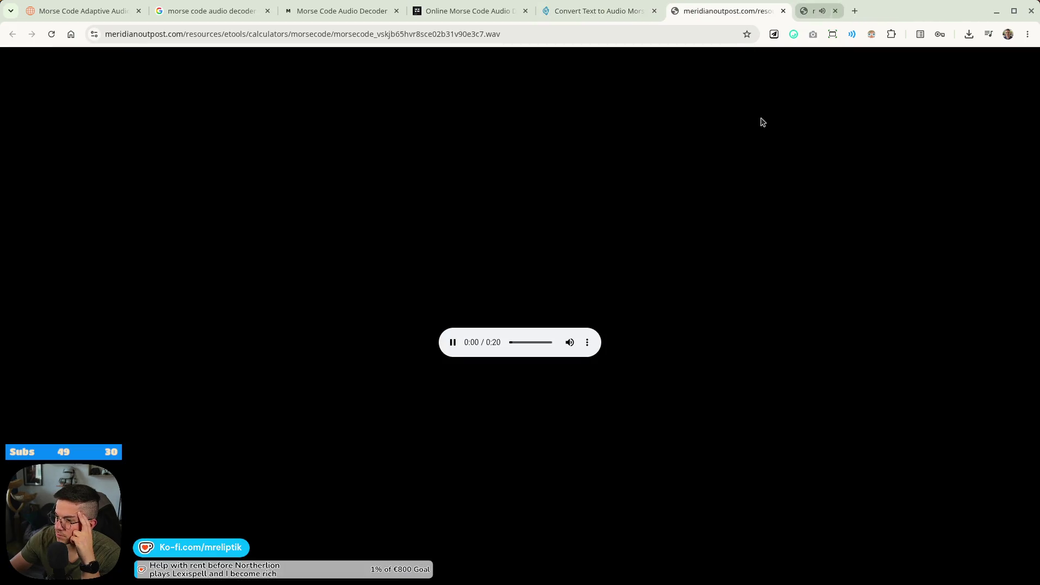
{"action": "left_click", "coordinate": [587, 343]}
{"action": "left_click", "coordinate": [520, 310]}
{"action": "left_click", "coordinate": [471, 11]}
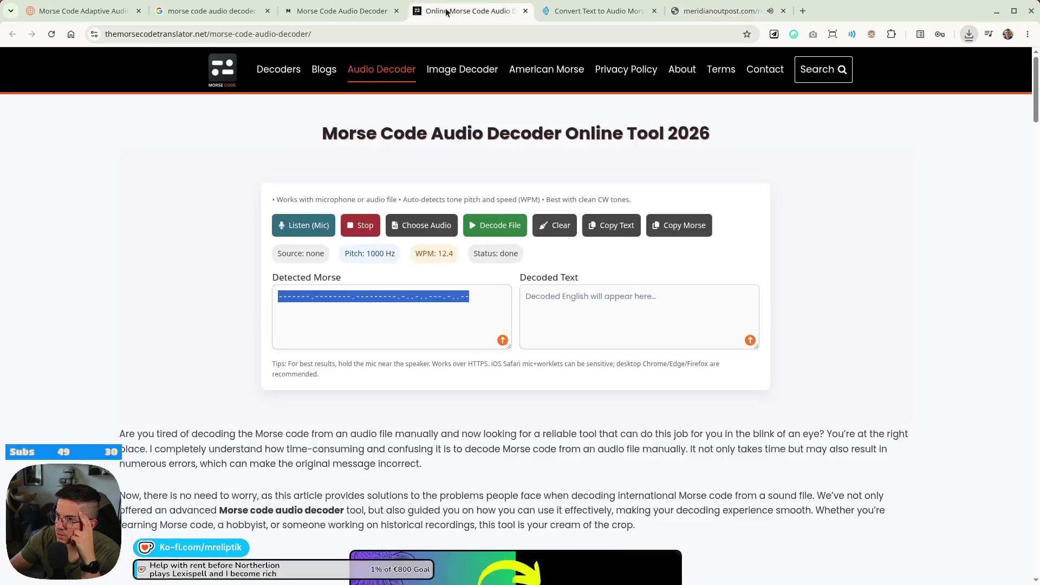
Load the downloaded Morse wav into the decoder and decode it to WISHLISTO.B.O.L.
{"action": "left_click", "coordinate": [392, 232]}
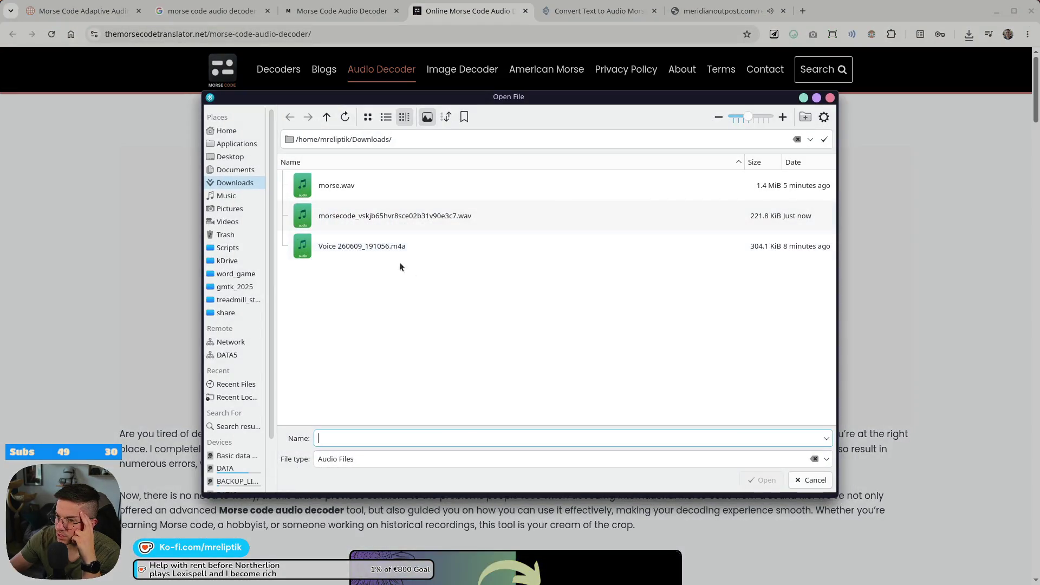
{"action": "double_click", "coordinate": [348, 224]}
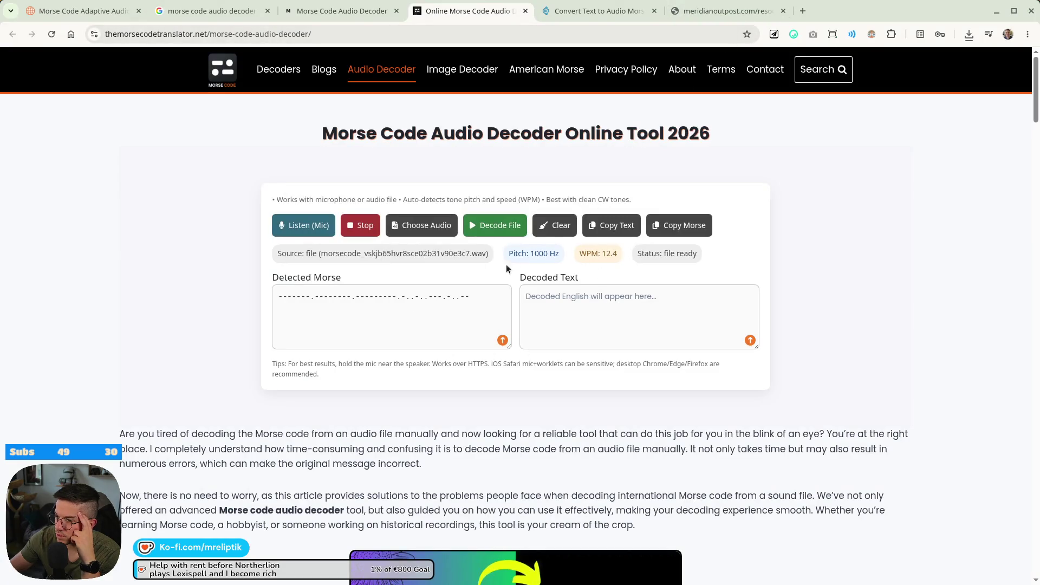
{"action": "left_click", "coordinate": [484, 229]}
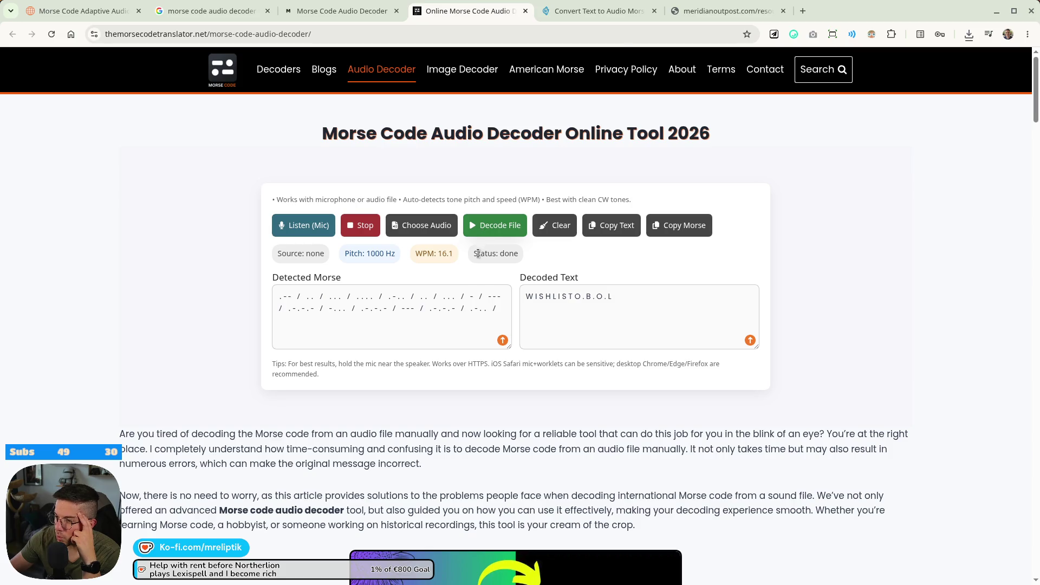
Compare the decoded WISHLISTO.B.O.L against the converter's original message, then switch to Audacity.
{"action": "left_click", "coordinate": [605, 15]}
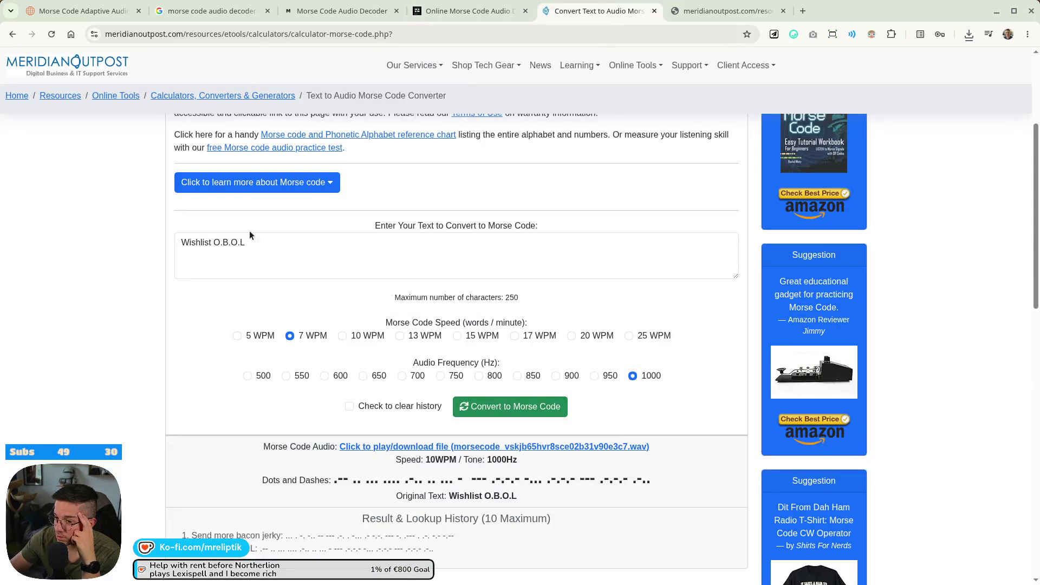
{"action": "left_click", "coordinate": [469, 18]}
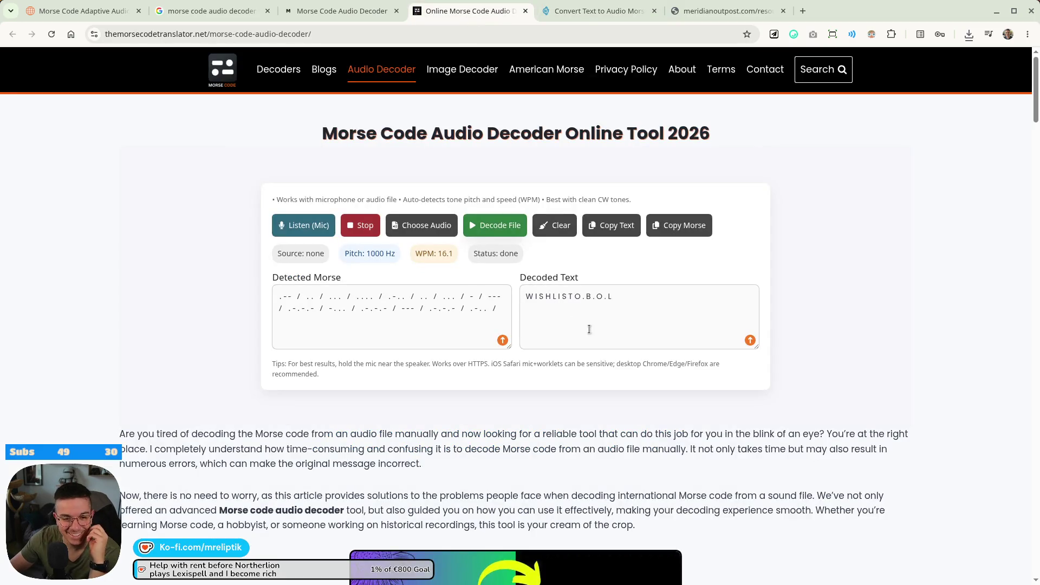
{"action": "left_click", "coordinate": [597, 15]}
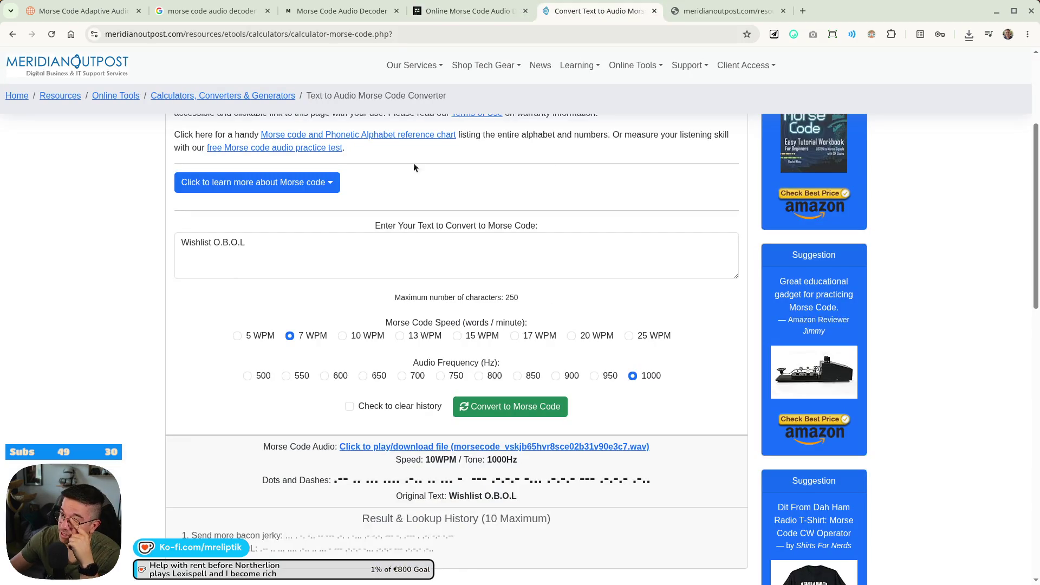
{"action": "left_click", "coordinate": [472, 16]}
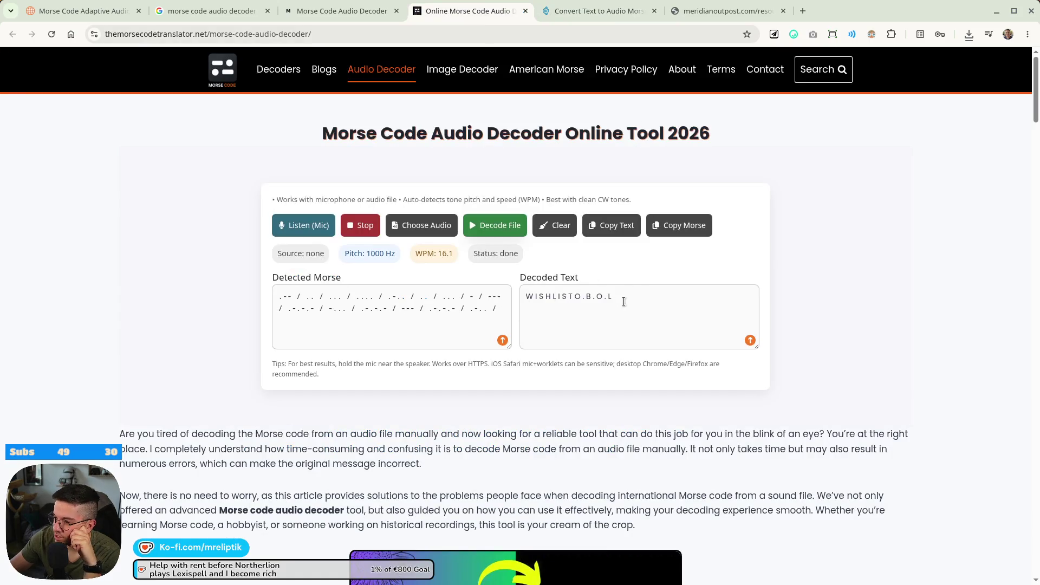
{"action": "left_click", "coordinate": [569, 297]}
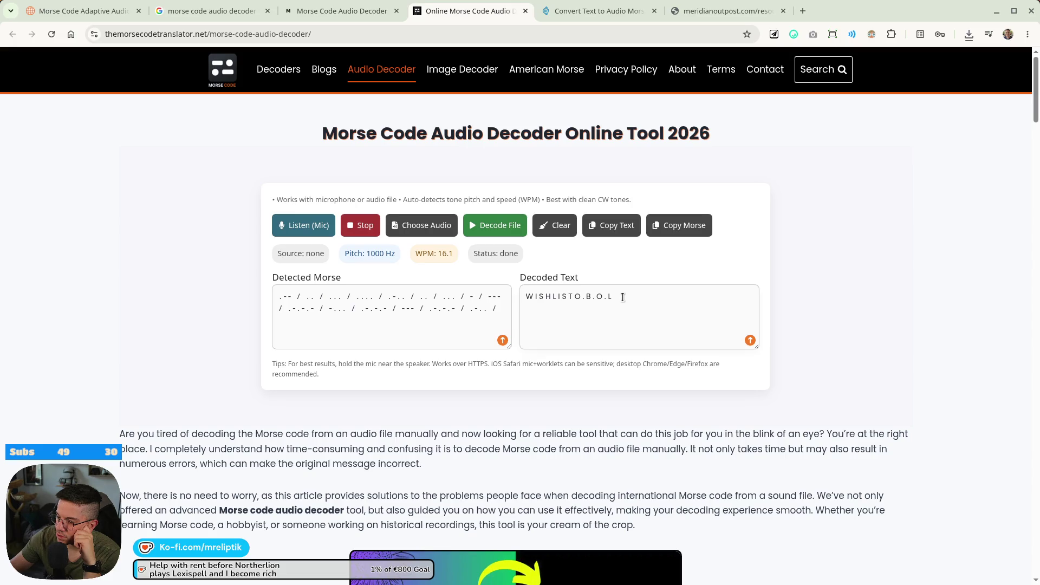
{"action": "scroll", "coordinate": [595, 295], "scroll_direction": "down", "scroll_amount": 5}
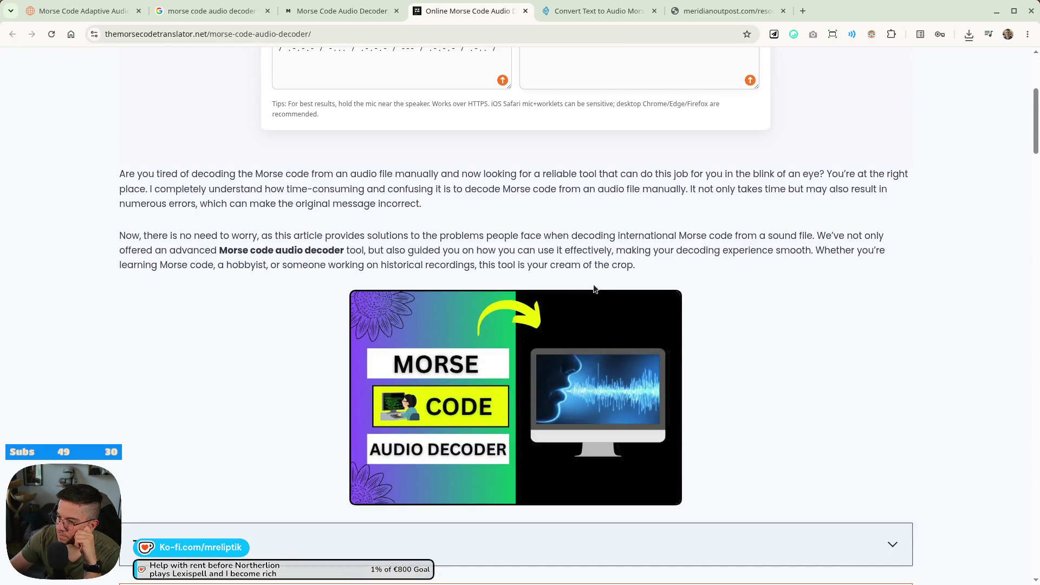
{"action": "scroll", "coordinate": [595, 290], "scroll_direction": "up", "scroll_amount": 4}
{"action": "left_click", "coordinate": [266, 581]}
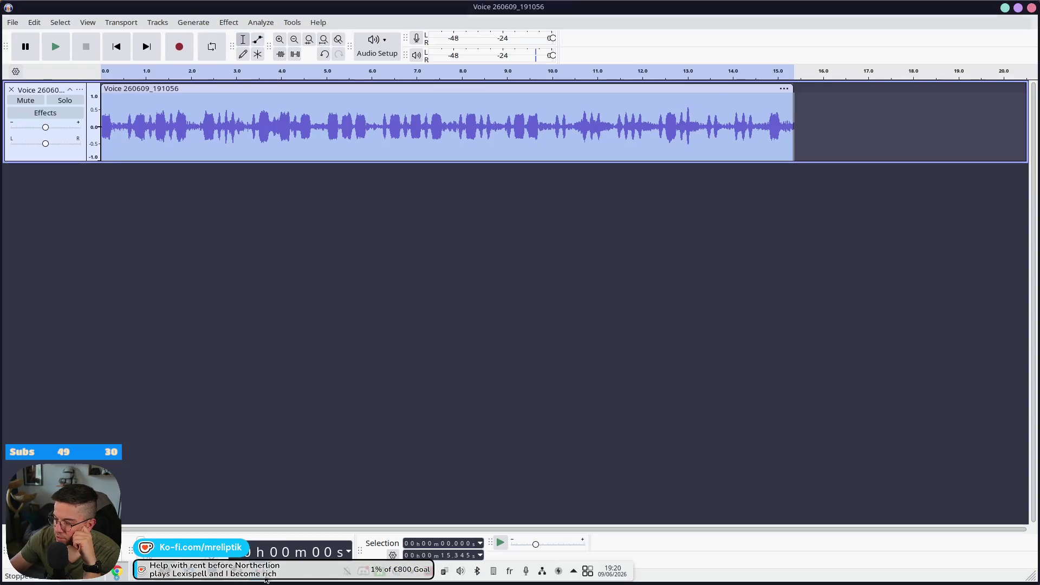
Import the Morse file, cut its first 8 seconds and place them right after the remaining clip.
{"action": "left_click", "coordinate": [11, 90]}
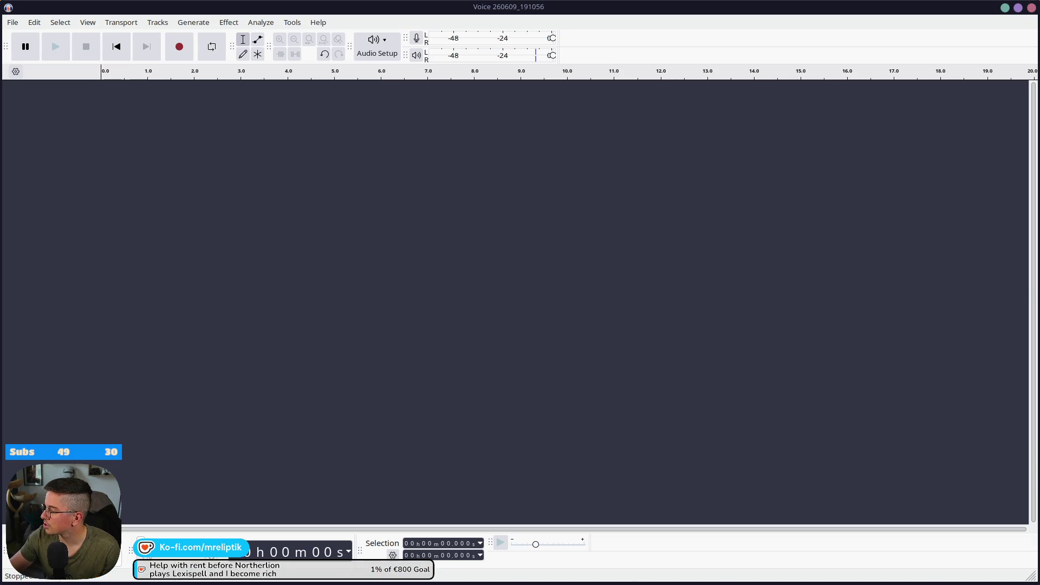
{"action": "left_click_drag", "start_coordinate": [1035, 236], "coordinate": [504, 236]}
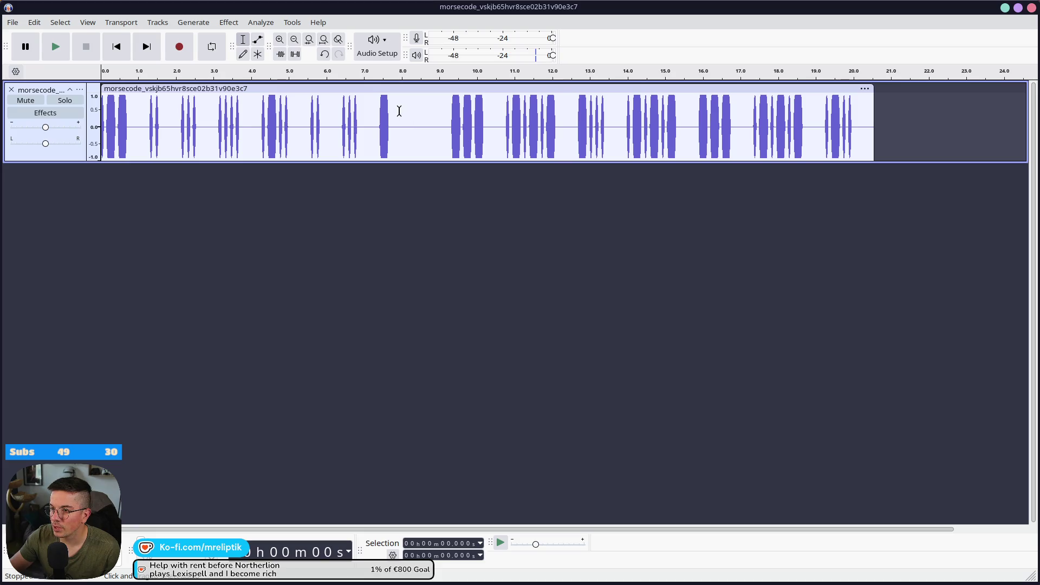
{"action": "left_click_drag", "start_coordinate": [399, 110], "coordinate": [101, 110]}
{"action": "key", "text": "Delete"}
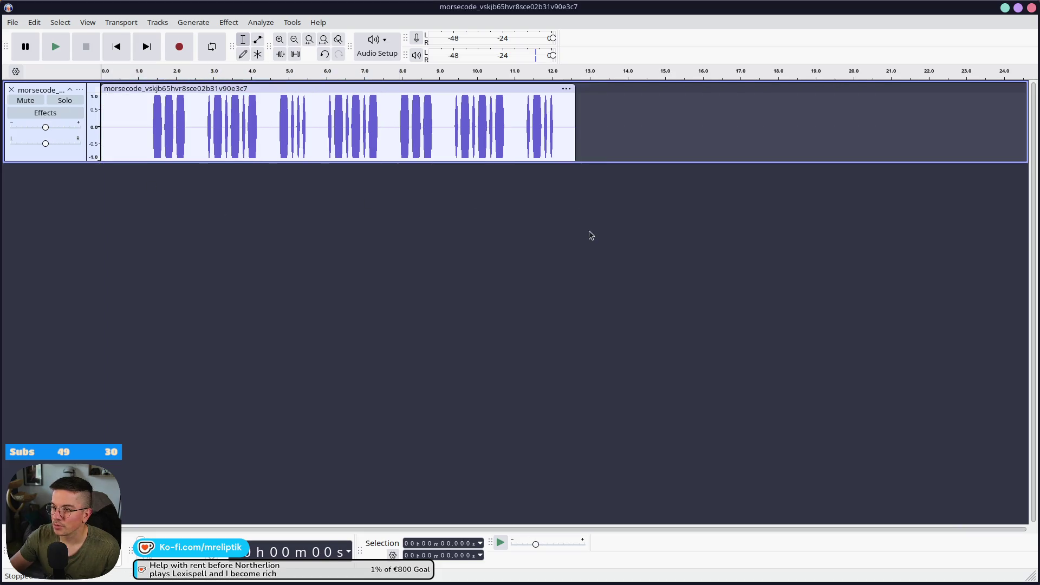
{"action": "key", "text": "ctrl+v"}
{"action": "mouse_move", "coordinate": [114, 169]}
{"action": "left_mouse_down"}
{"action": "mouse_move", "coordinate": [546, 185]}
{"action": "mouse_move", "coordinate": [594, 88]}
{"action": "left_mouse_up"}
{"action": "left_click", "coordinate": [553, 87]}
{"action": "left_click", "coordinate": [522, 261]}
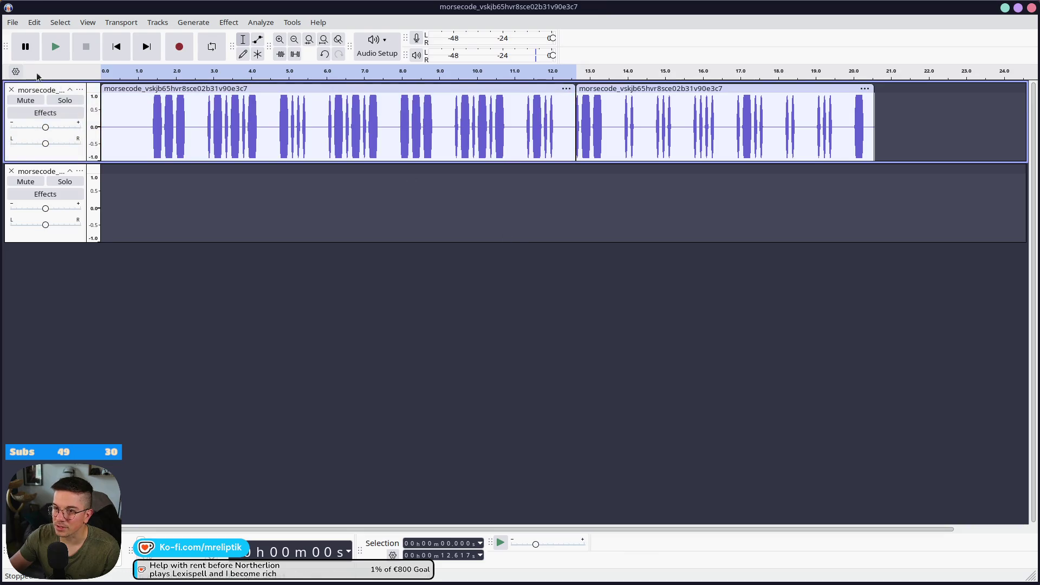
Remove the empty track and export the audio as WAV 'morse_test' to Downloads.
{"action": "left_click", "coordinate": [11, 172]}
{"action": "left_click", "coordinate": [12, 22]}
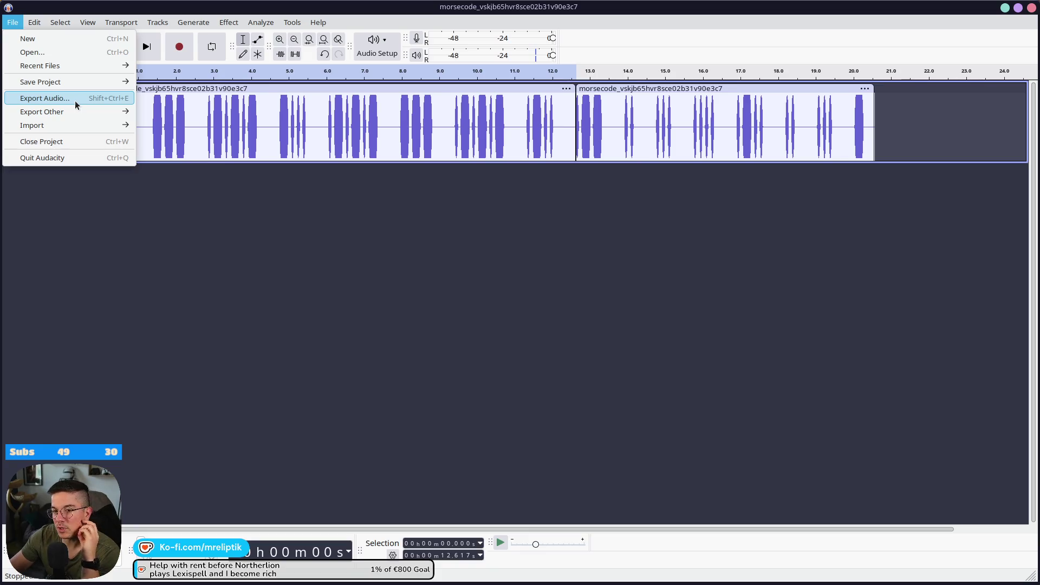
{"action": "left_click", "coordinate": [75, 99]}
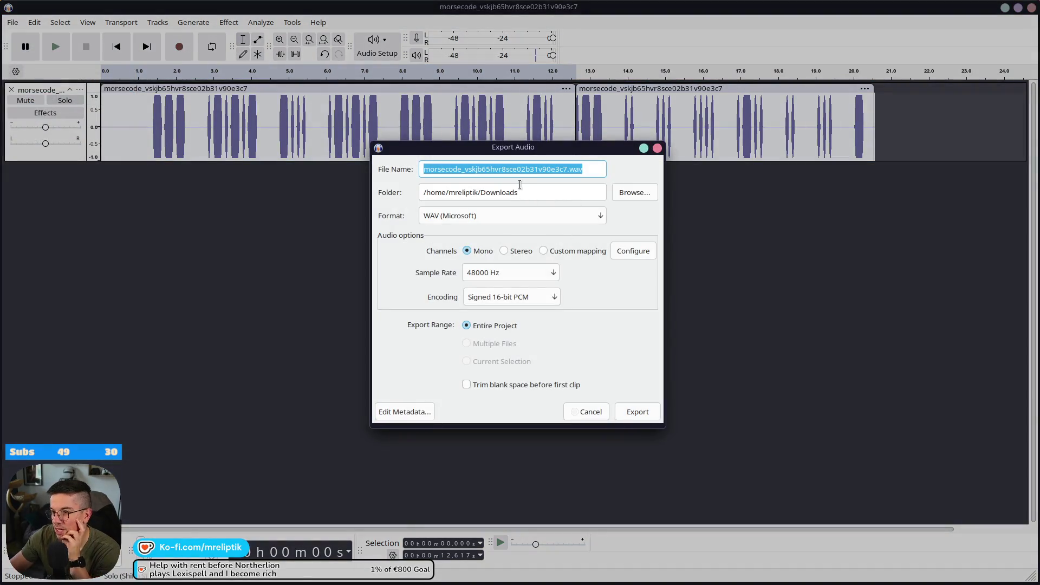
{"action": "type", "text": "morse_test"}
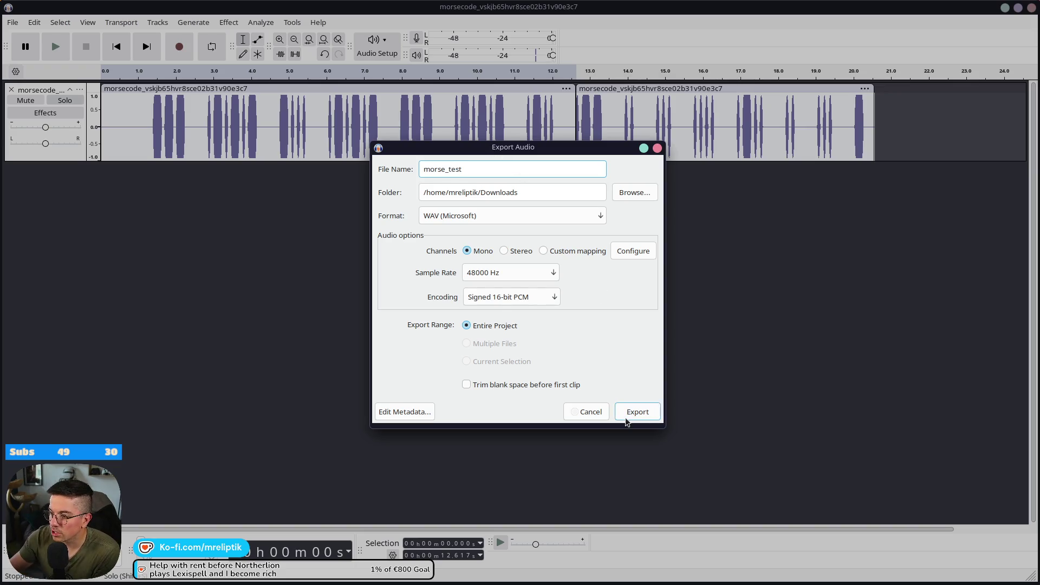
{"action": "left_click", "coordinate": [628, 415]}
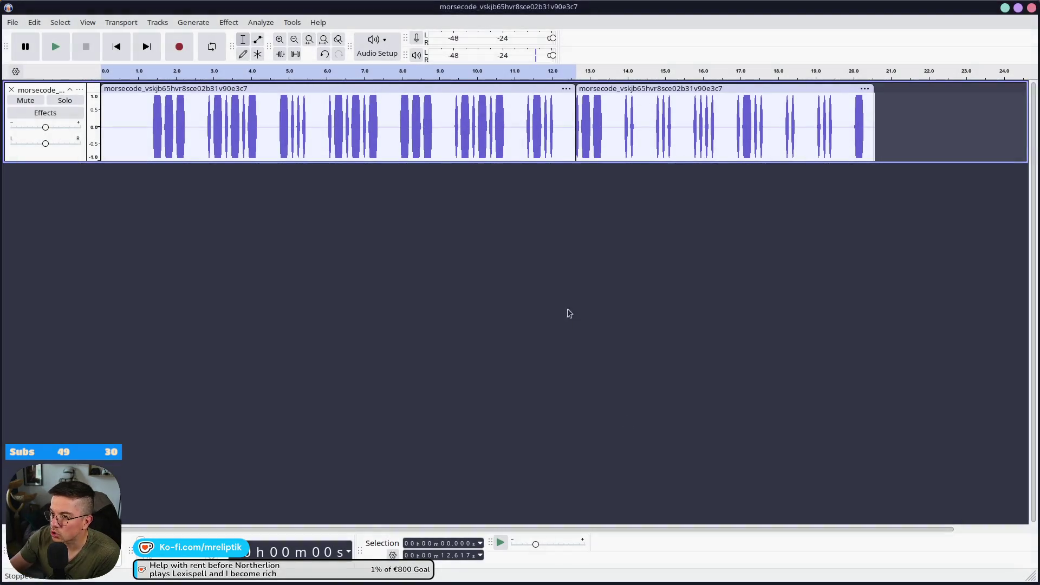
{"action": "left_click", "coordinate": [1005, 8]}
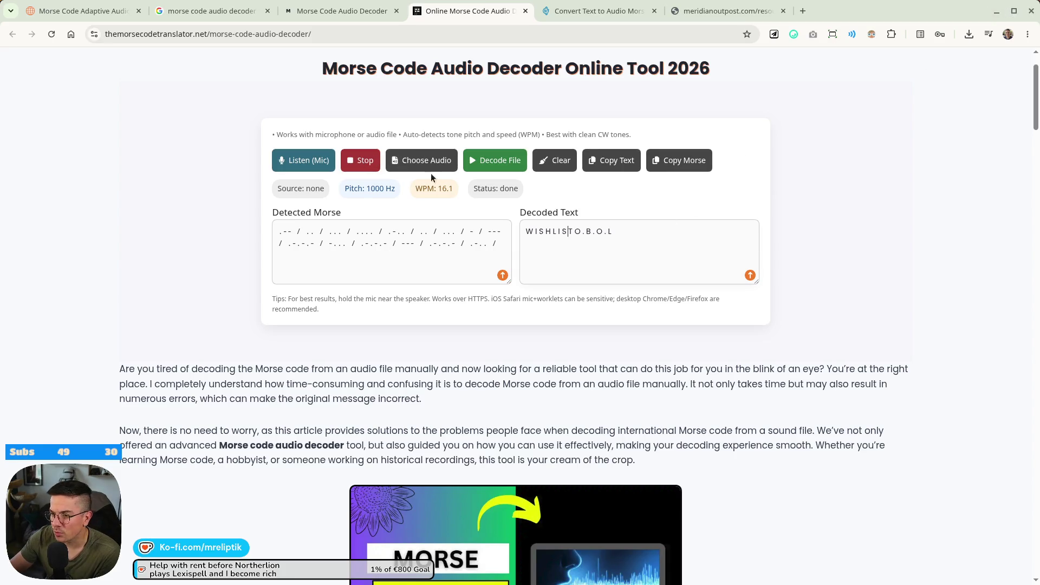
Decode morse_test.wav, yielding garbled 'TG!H!G;BG!SHBIU' at 1000 Hz, 16.1 WPM.
{"action": "left_click", "coordinate": [420, 161]}
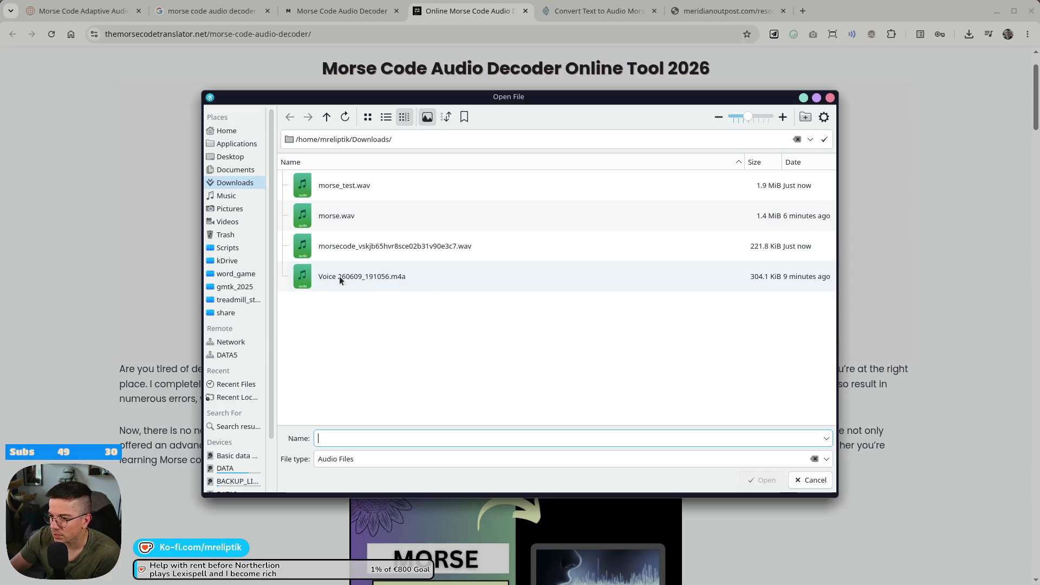
{"action": "double_click", "coordinate": [346, 188]}
{"action": "left_click", "coordinate": [467, 165]}
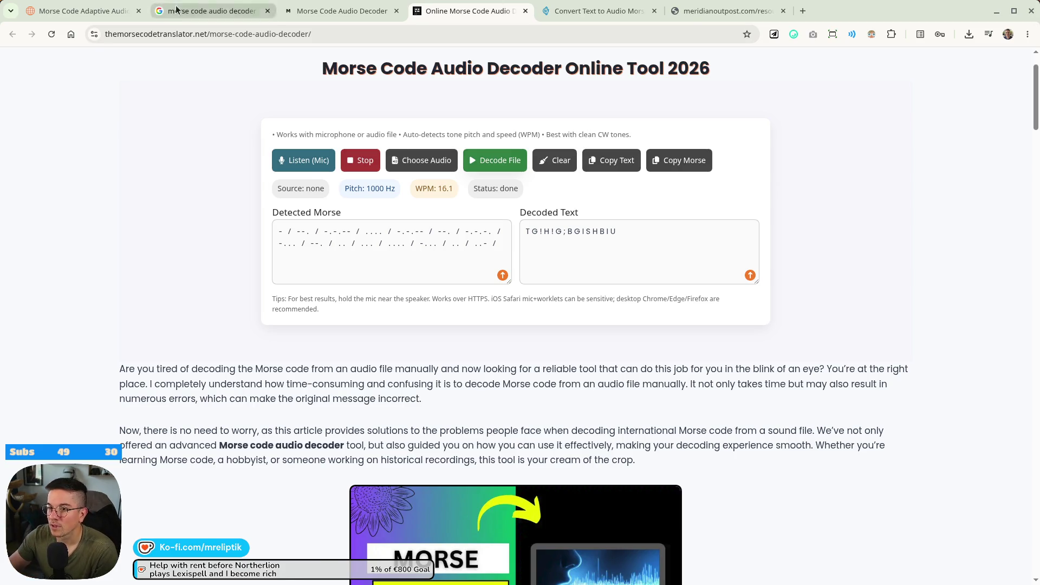
Search Google for 'hwo to start and end morse message to help with decoding' and open the Reddit guide.
{"action": "left_click", "coordinate": [231, 8]}
{"action": "type", "text": "hwo "}
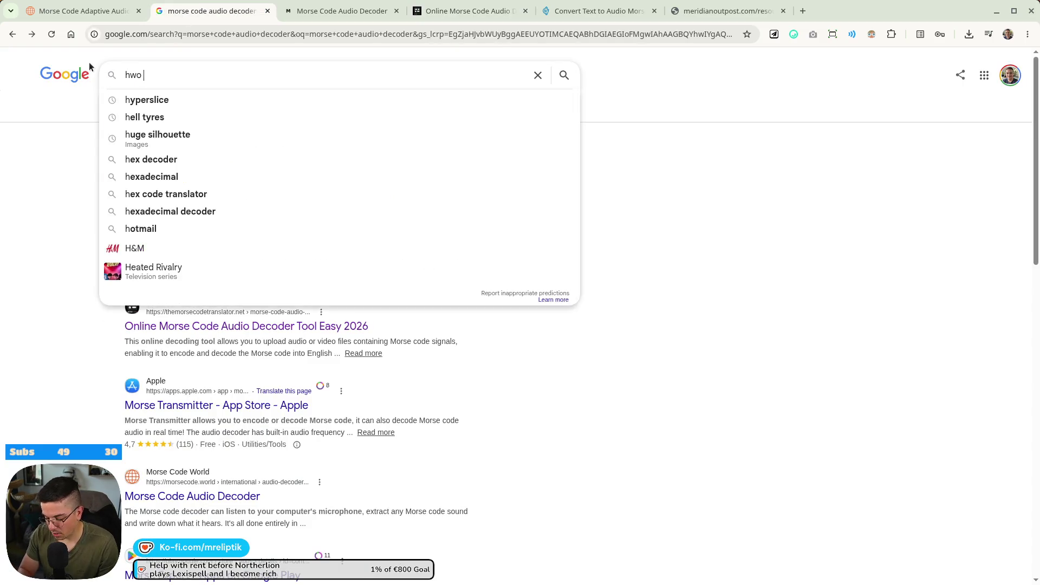
{"action": "type", "text": "to start and e"}
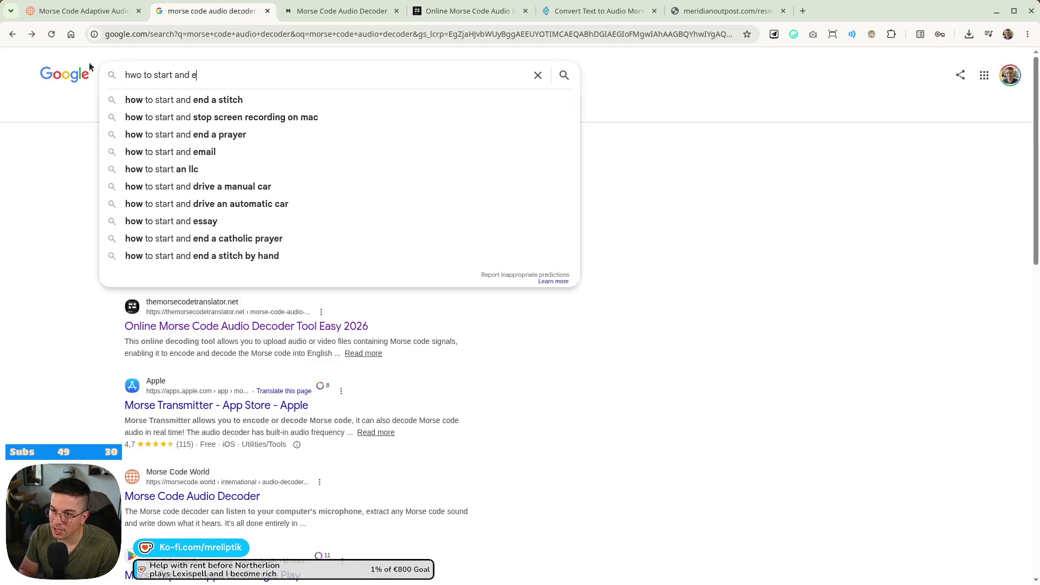
{"action": "type", "text": "nd morse me"}
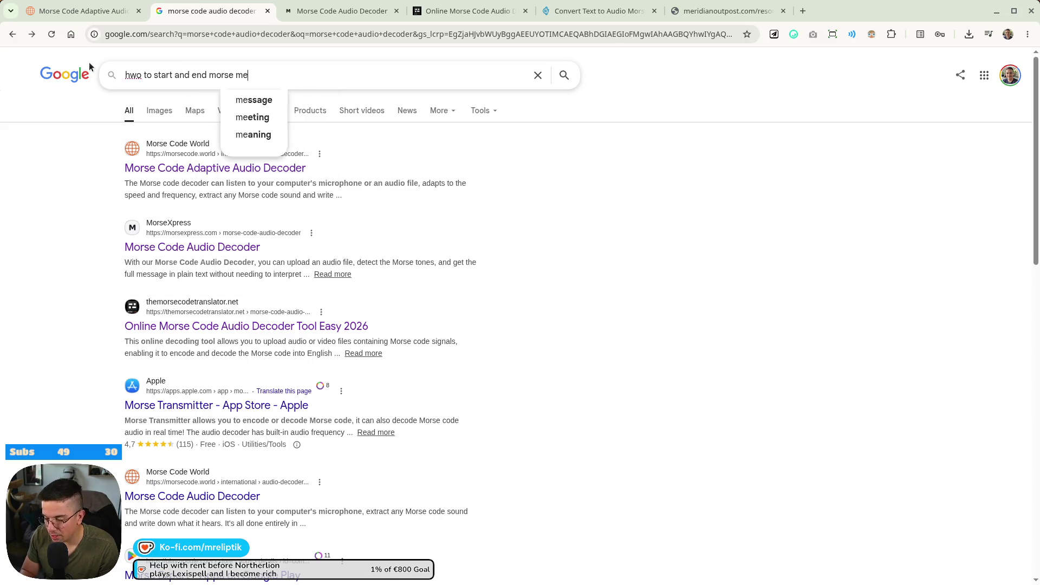
{"action": "type", "text": "ssage to help"}
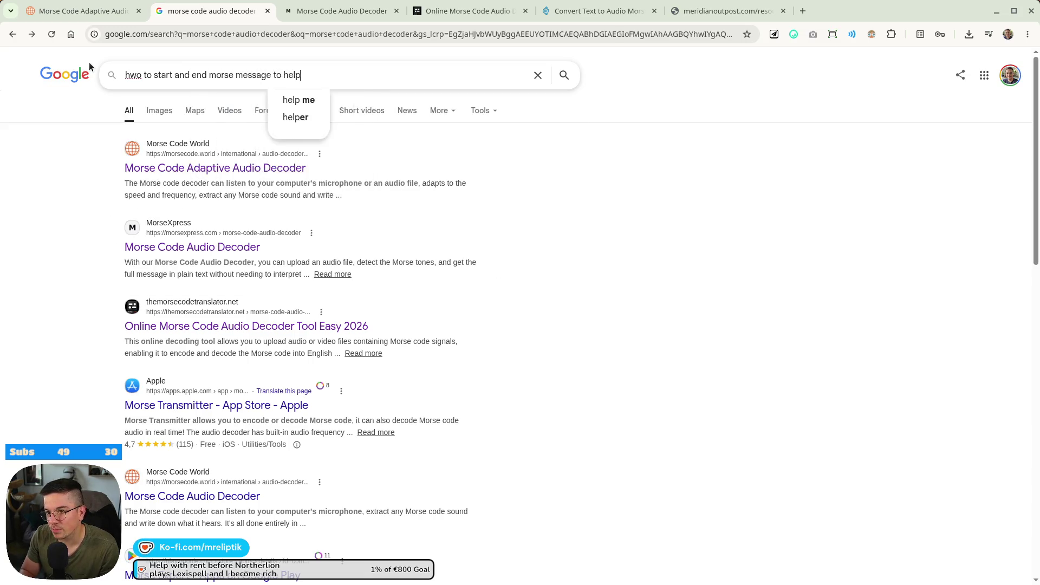
{"action": "type", "text": " with decoding"}
{"action": "key", "text": "Return"}
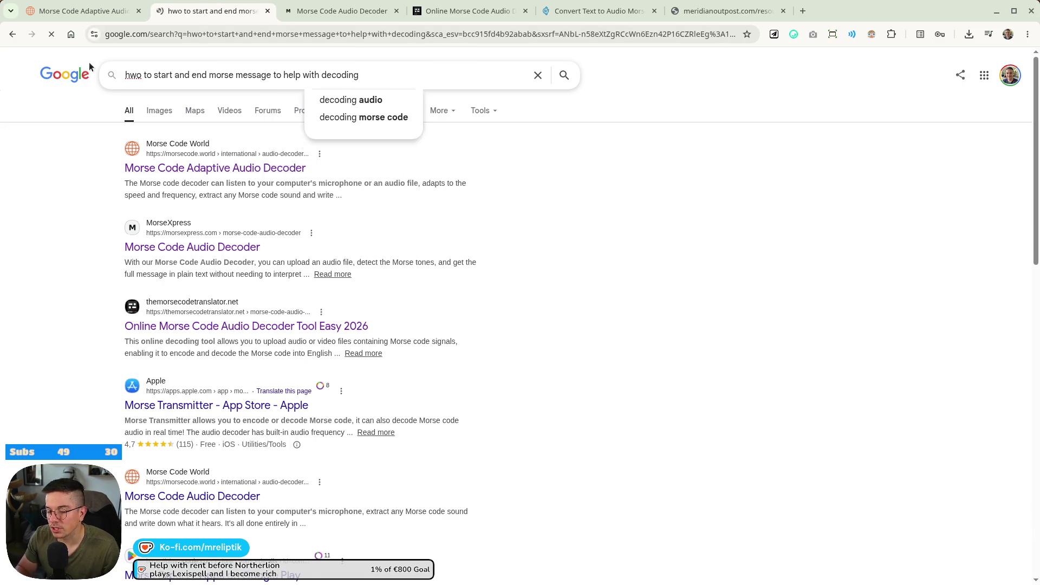
{"action": "middle_click", "coordinate": [252, 218]}
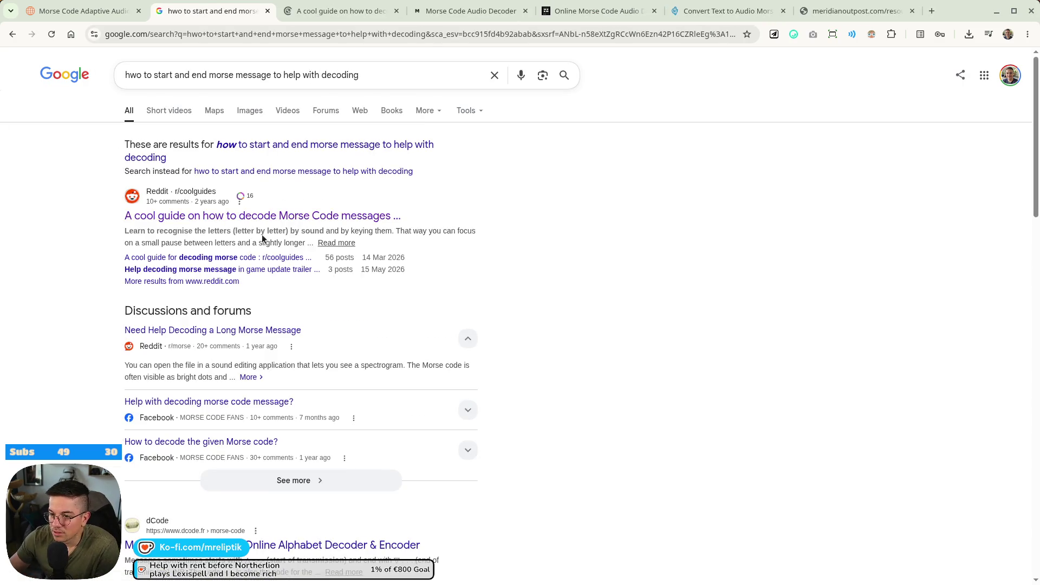
{"action": "scroll", "coordinate": [340, 220], "scroll_direction": "down", "scroll_amount": 3}
{"action": "scroll", "coordinate": [341, 361], "scroll_direction": "down", "scroll_amount": 2}
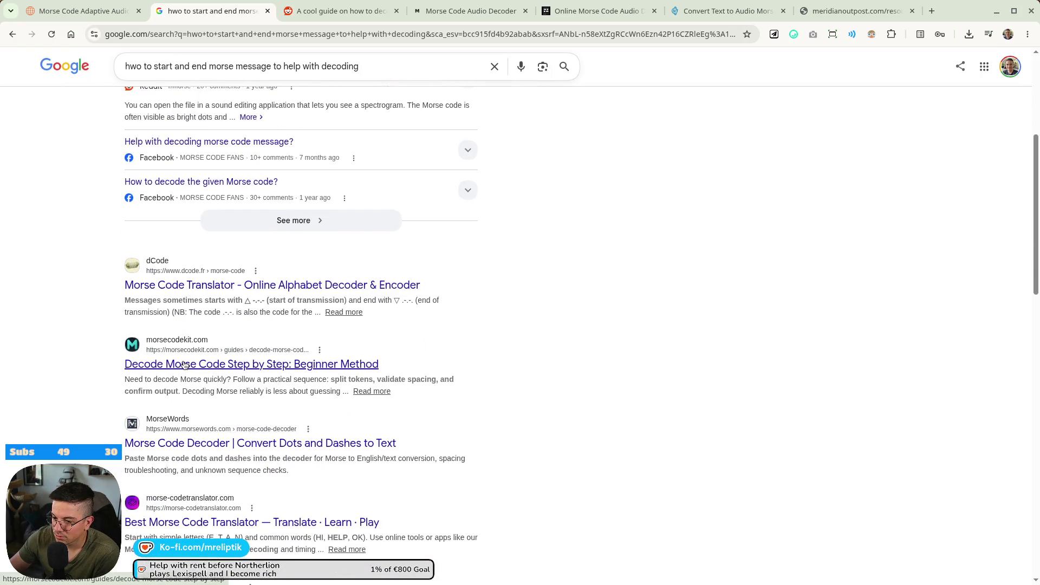
{"action": "scroll", "coordinate": [185, 366], "scroll_direction": "down", "scroll_amount": 5}
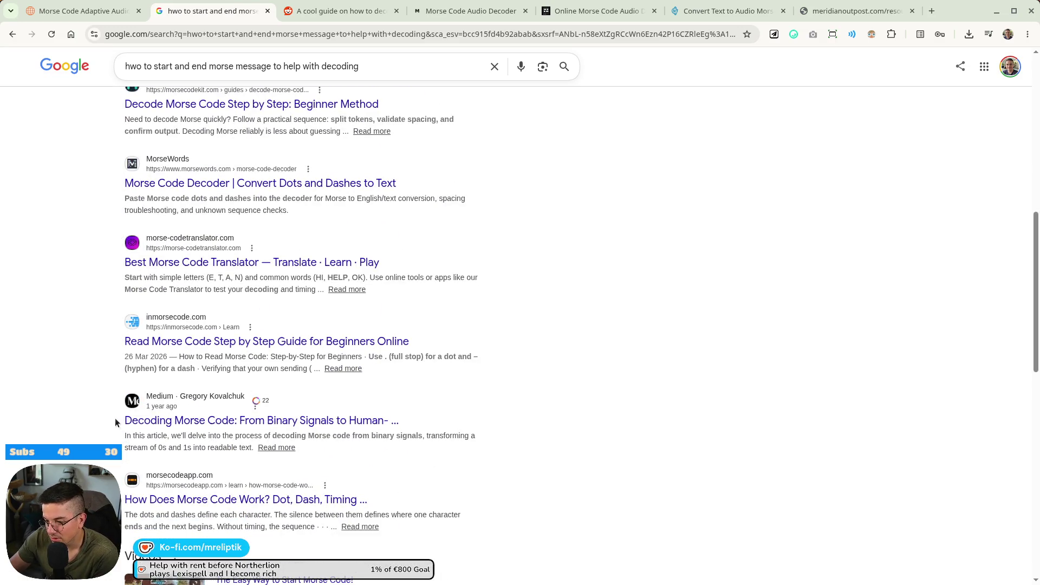
{"action": "left_click", "coordinate": [341, 11]}
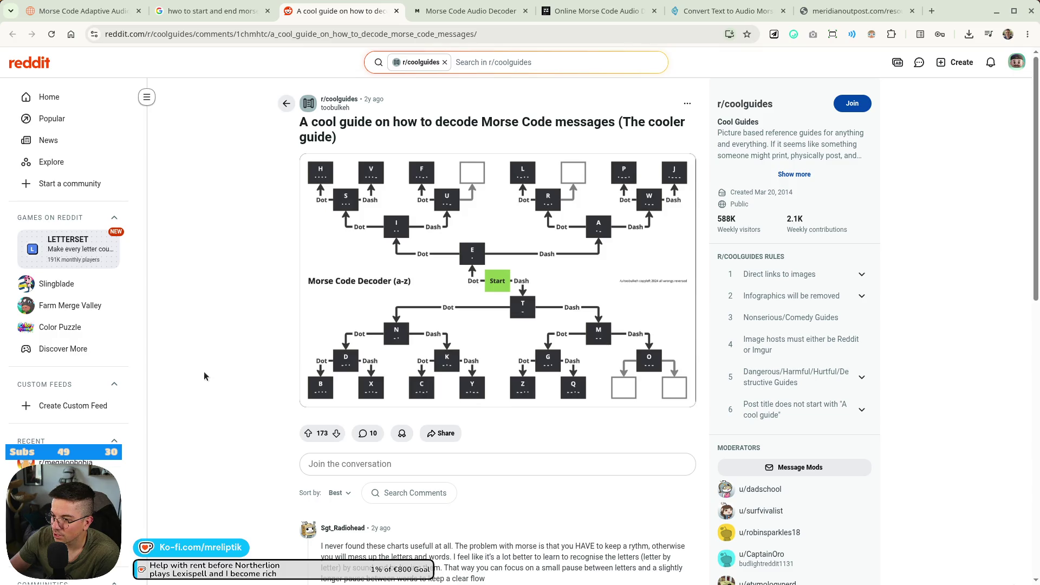
Scroll through the Reddit Morse guide's comments, then bring Audacity back to the front.
{"action": "scroll", "coordinate": [205, 376], "scroll_direction": "down", "scroll_amount": 5}
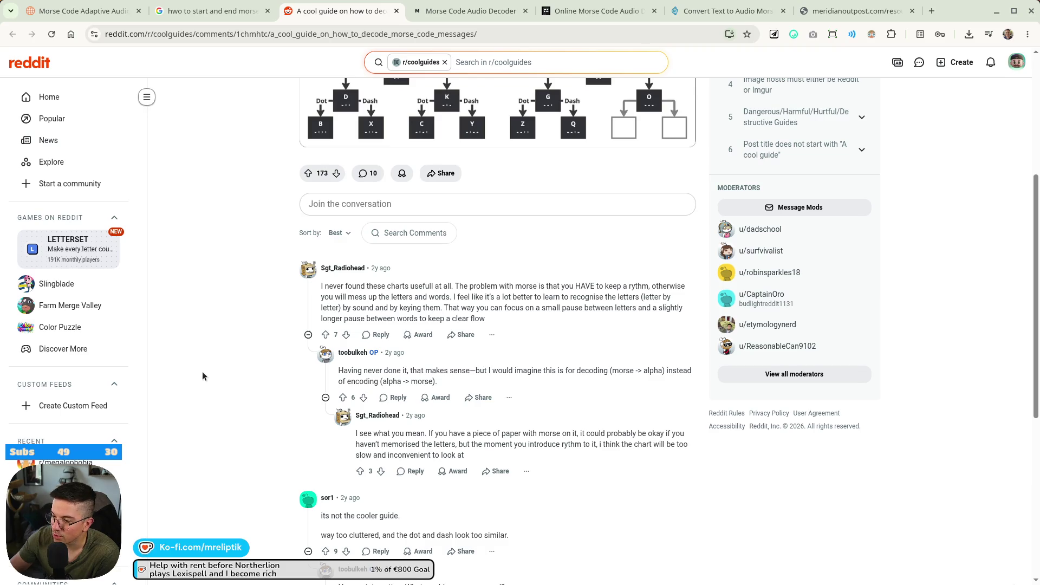
{"action": "scroll", "coordinate": [202, 370], "scroll_direction": "down", "scroll_amount": 5}
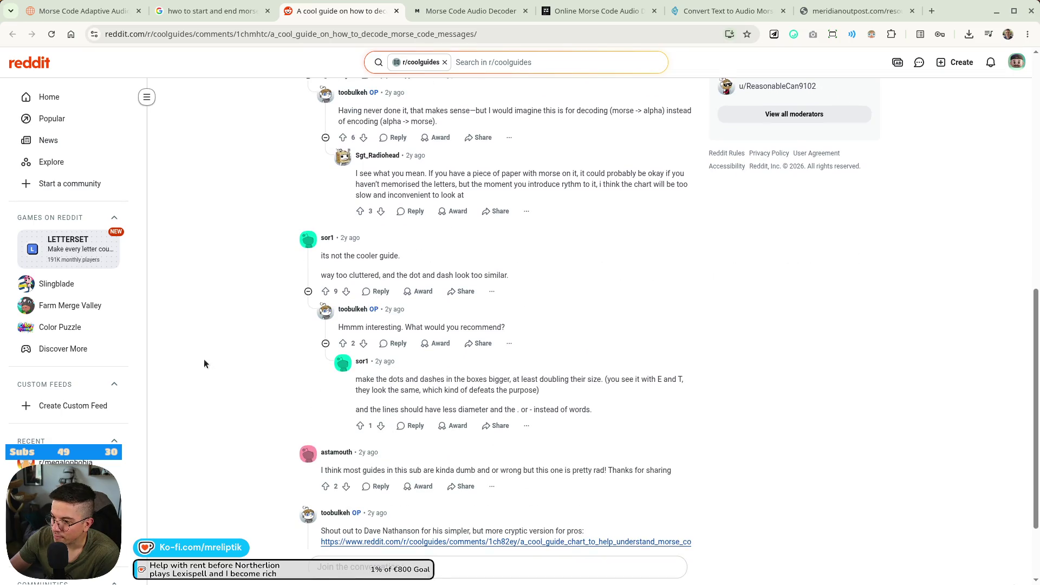
{"action": "left_click", "coordinate": [133, 574]}
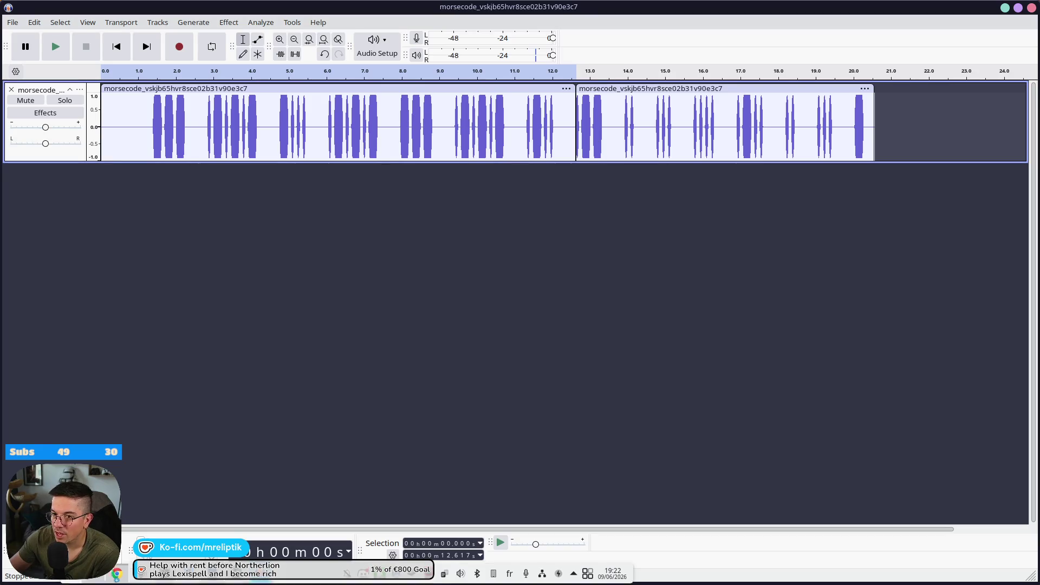
Clear the project and re-import the original Morse file as one uncut 20.5-second clip.
{"action": "left_click", "coordinate": [11, 90]}
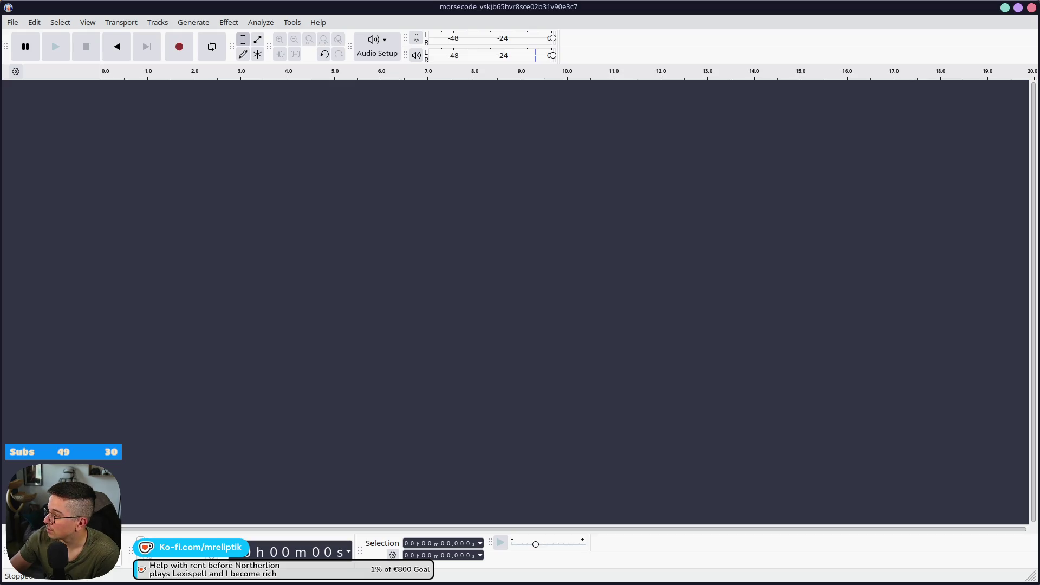
{"action": "left_click_drag", "start_coordinate": [405, 210], "coordinate": [260, 274]}
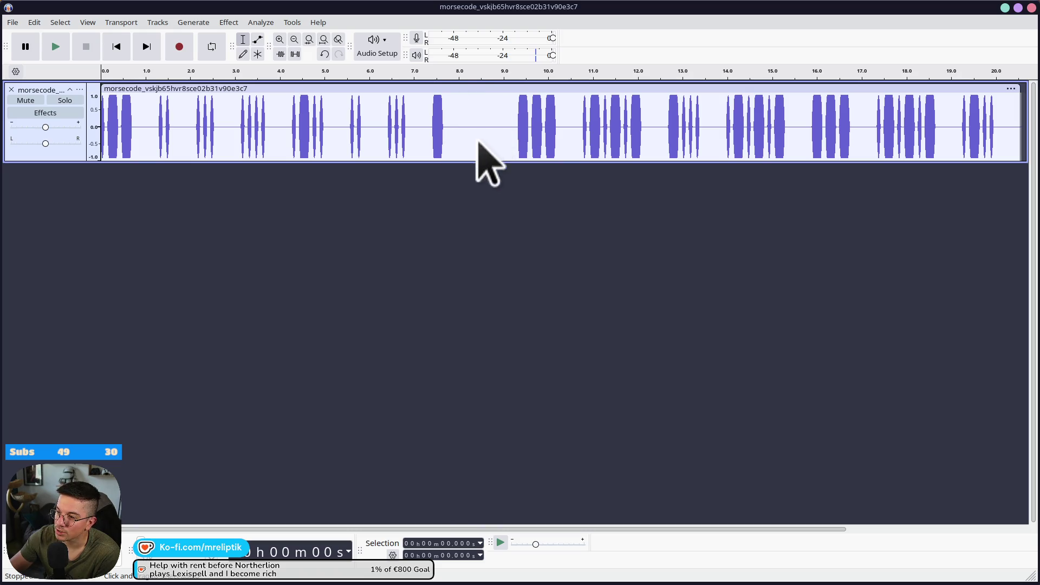
Select tone groups around 7.4 s, 9–16 s and 10.5–18.8 s to inspect letter groupings.
{"action": "left_click_drag", "start_coordinate": [458, 109], "coordinate": [101, 109]}
{"action": "left_click_drag", "start_coordinate": [499, 108], "coordinate": [824, 121]}
{"action": "left_click_drag", "start_coordinate": [898, 122], "coordinate": [1027, 125]}
{"action": "left_click", "coordinate": [721, 204]}
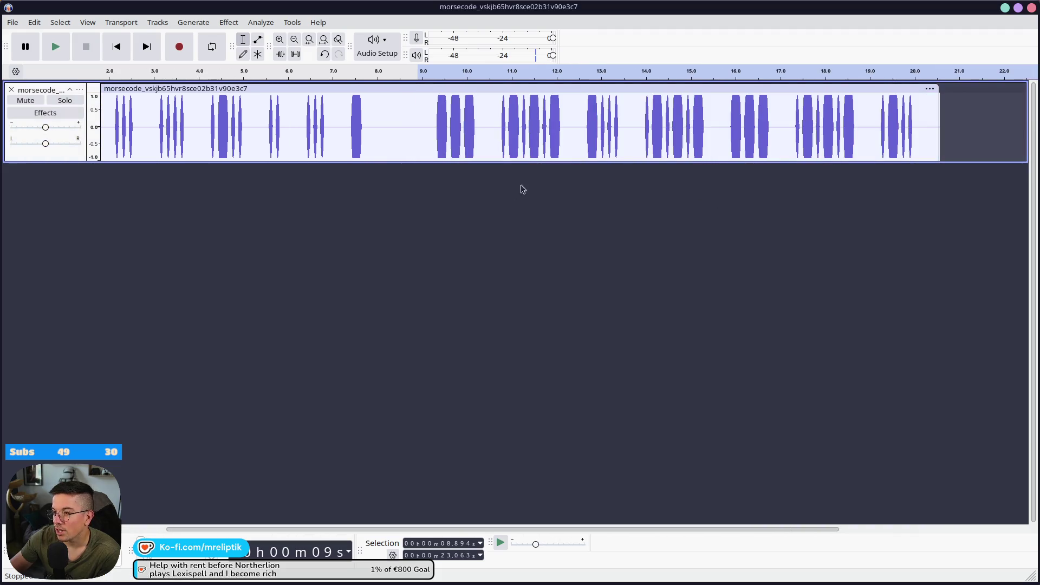
{"action": "left_click_drag", "start_coordinate": [569, 108], "coordinate": [491, 115]}
{"action": "left_click_drag", "start_coordinate": [716, 109], "coordinate": [635, 112]}
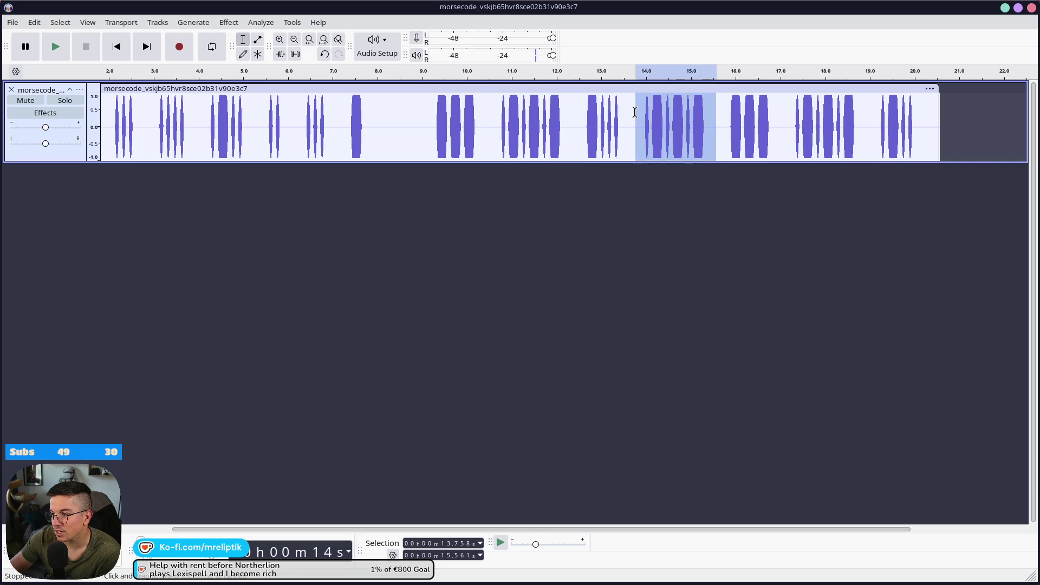
{"action": "left_click_drag", "start_coordinate": [862, 117], "coordinate": [777, 123]}
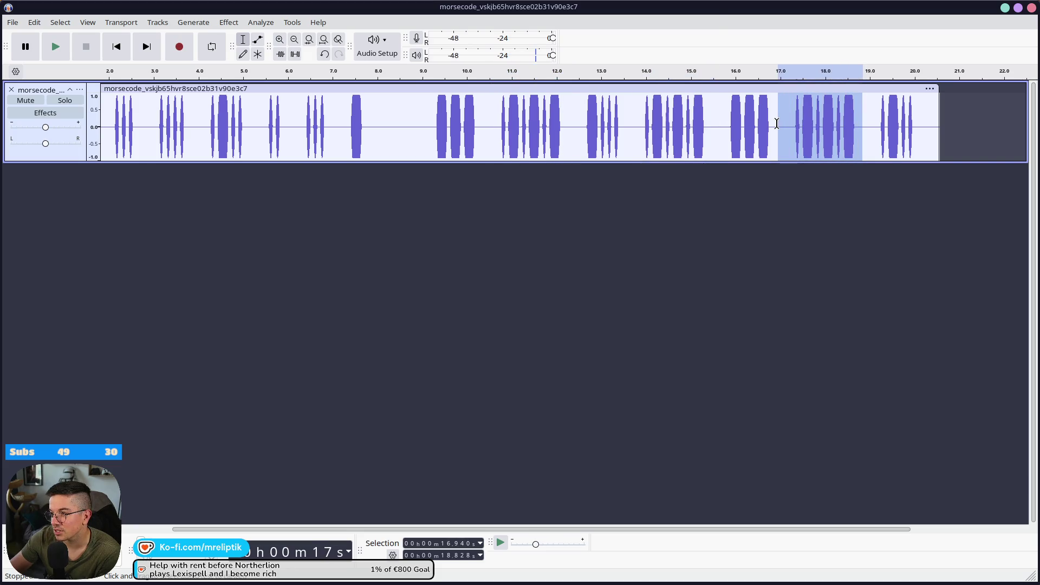
{"action": "left_click_drag", "start_coordinate": [487, 116], "coordinate": [422, 111]}
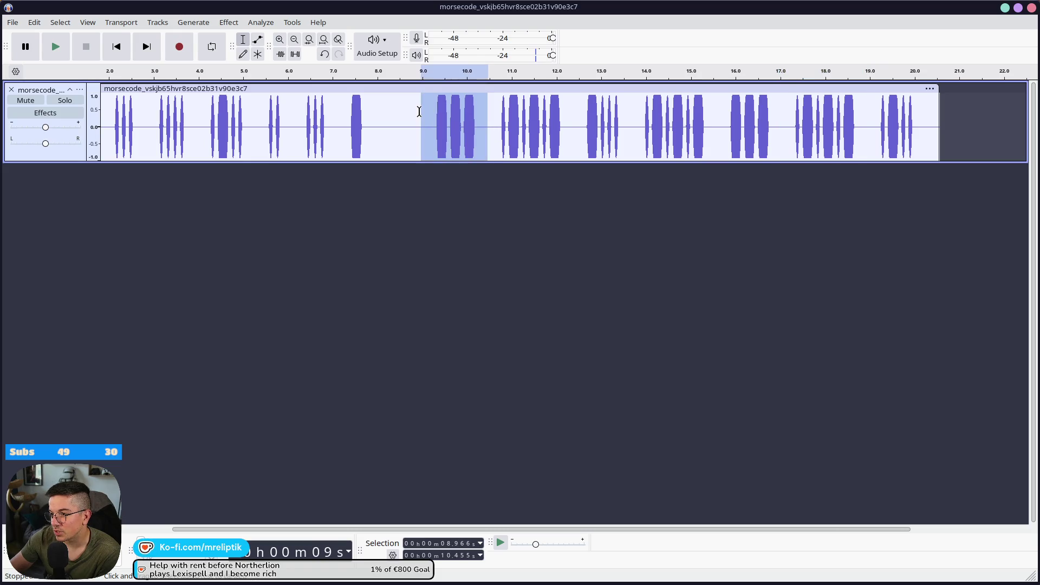
Inspect shorter tone spans between 14.5 and 19.5 seconds, then return to the Reddit thread.
{"action": "left_click", "coordinate": [539, 122]}
{"action": "left_click_drag", "start_coordinate": [635, 122], "coordinate": [579, 122]}
{"action": "left_click", "coordinate": [669, 123]}
{"action": "left_click", "coordinate": [782, 122]}
{"action": "left_click_drag", "start_coordinate": [784, 122], "coordinate": [727, 121]}
{"action": "left_click", "coordinate": [814, 128]}
{"action": "left_click_drag", "start_coordinate": [913, 127], "coordinate": [890, 127]}
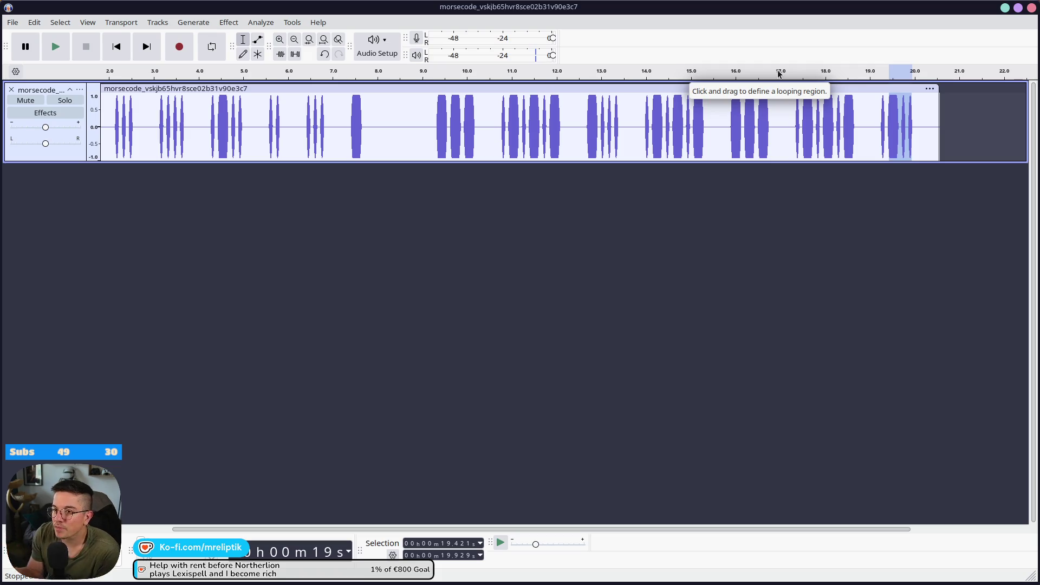
{"action": "left_click", "coordinate": [117, 571]}
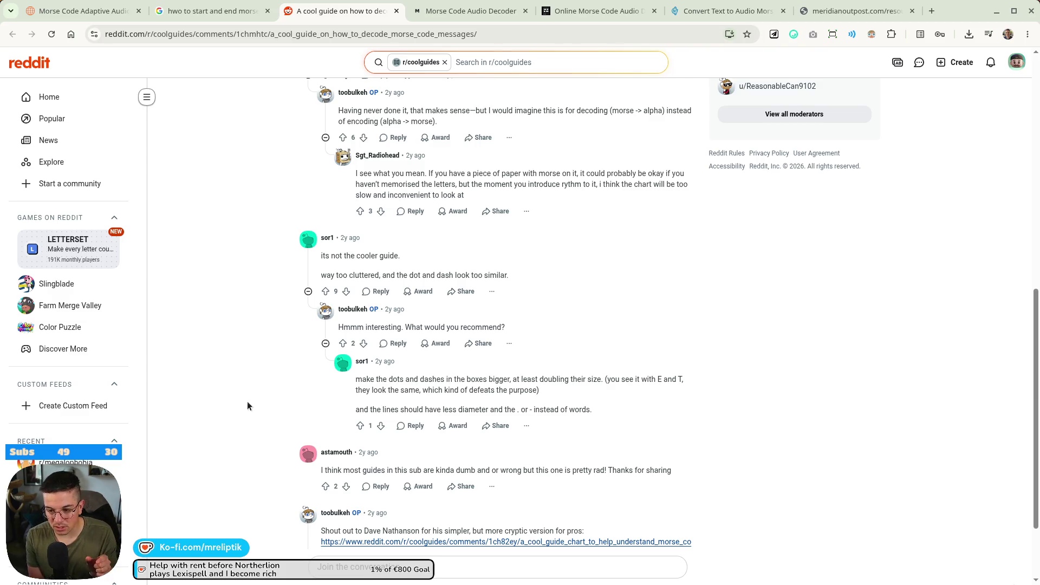
Replace the earlier Google query with 'start morse message' and run the search.
{"action": "left_click", "coordinate": [176, 11]}
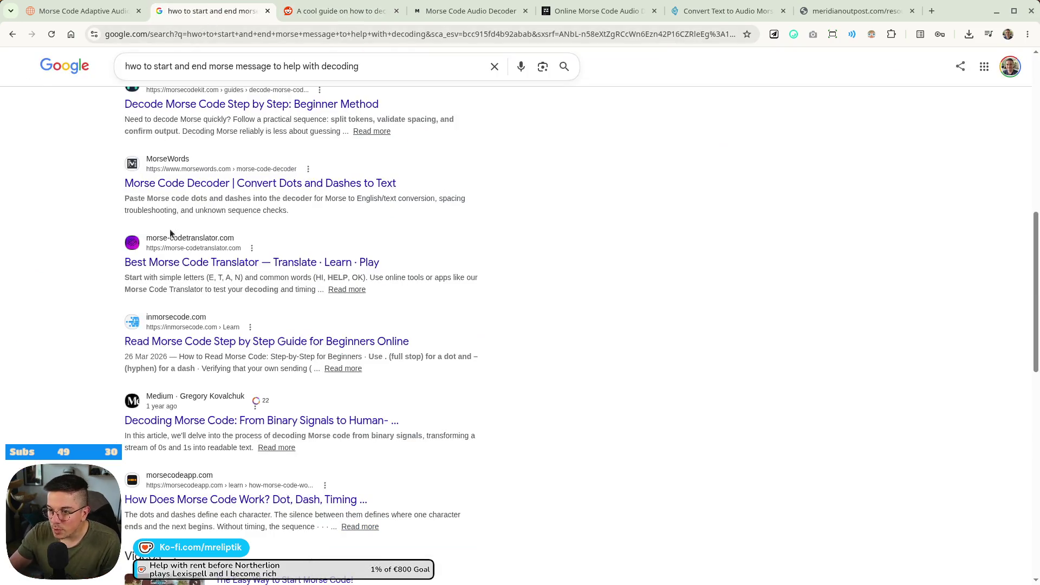
{"action": "scroll", "coordinate": [186, 104], "scroll_direction": "up", "scroll_amount": 4}
{"action": "triple_click", "coordinate": [380, 71]}
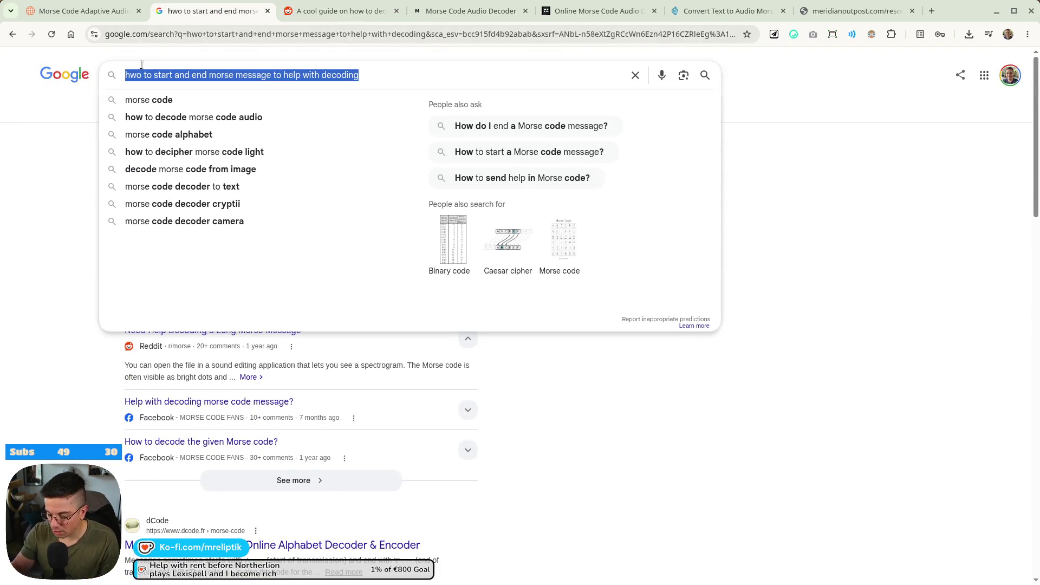
{"action": "type", "text": "start "}
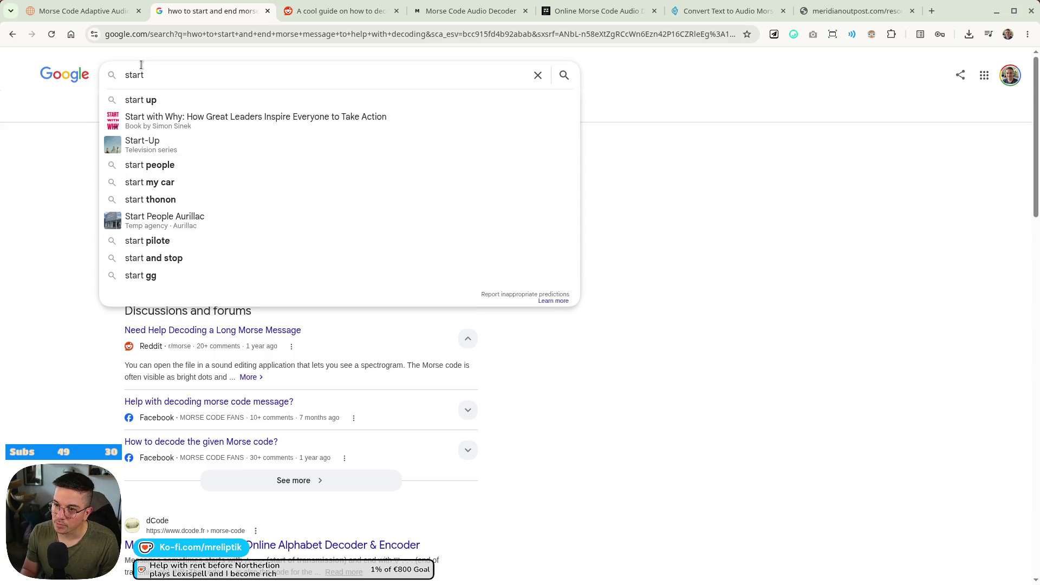
{"action": "type", "text": "mor"}
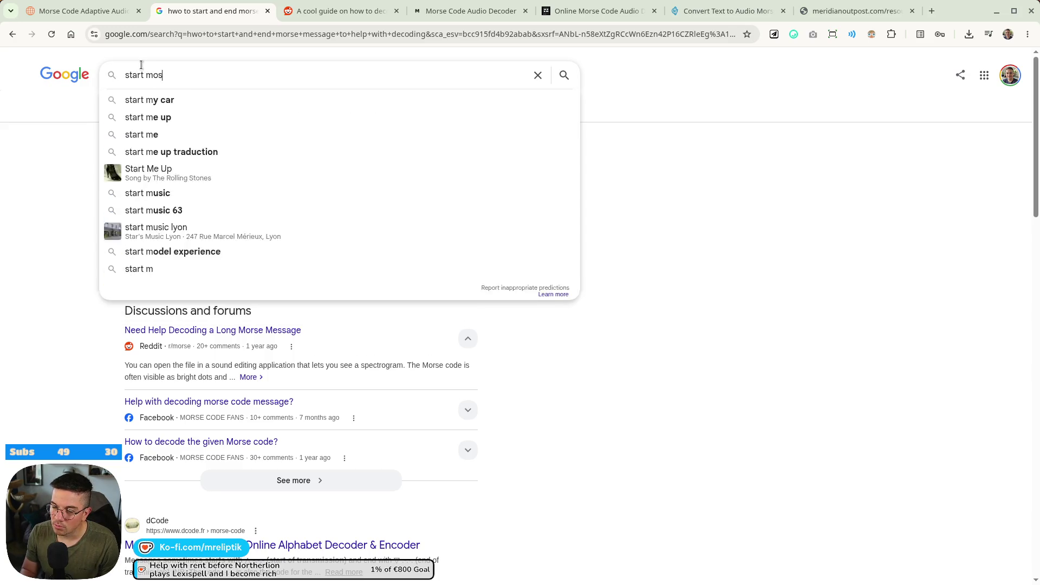
{"action": "type", "text": "se message"}
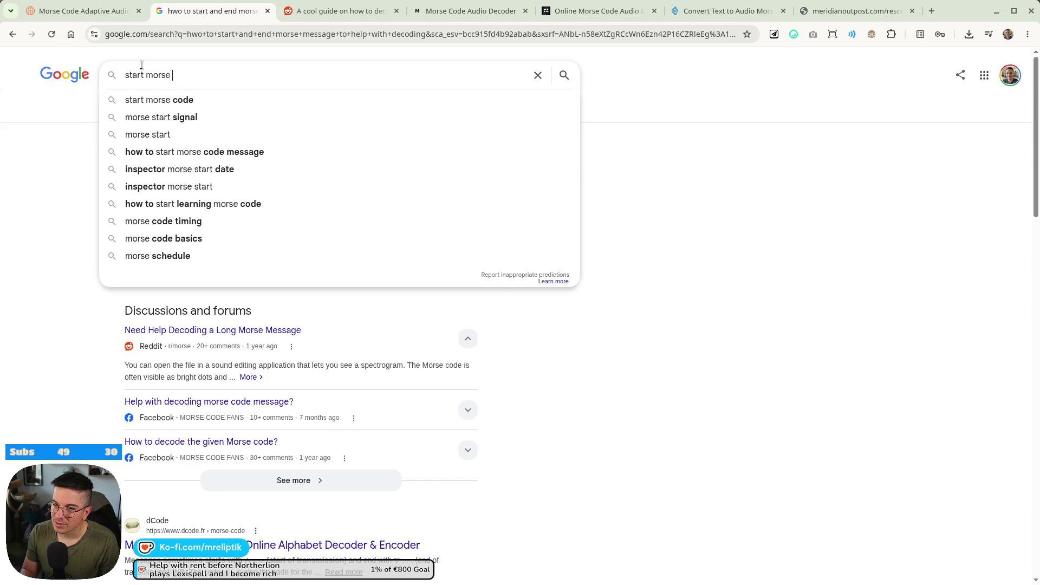
{"action": "key", "text": "Return"}
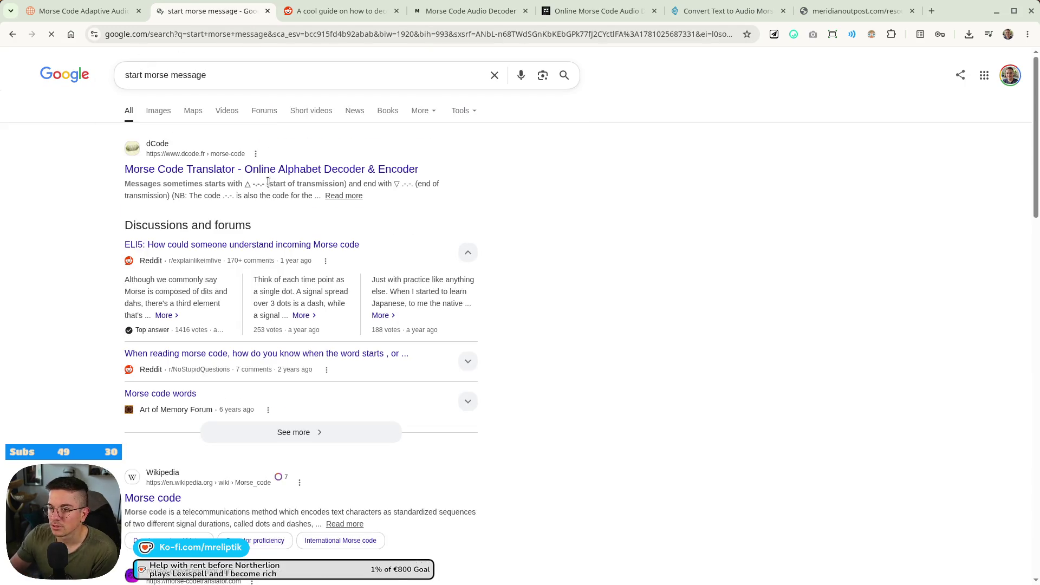
Open the Wikipedia Morse code result in a background tab.
{"action": "scroll", "coordinate": [483, 270], "scroll_direction": "down", "scroll_amount": 7}
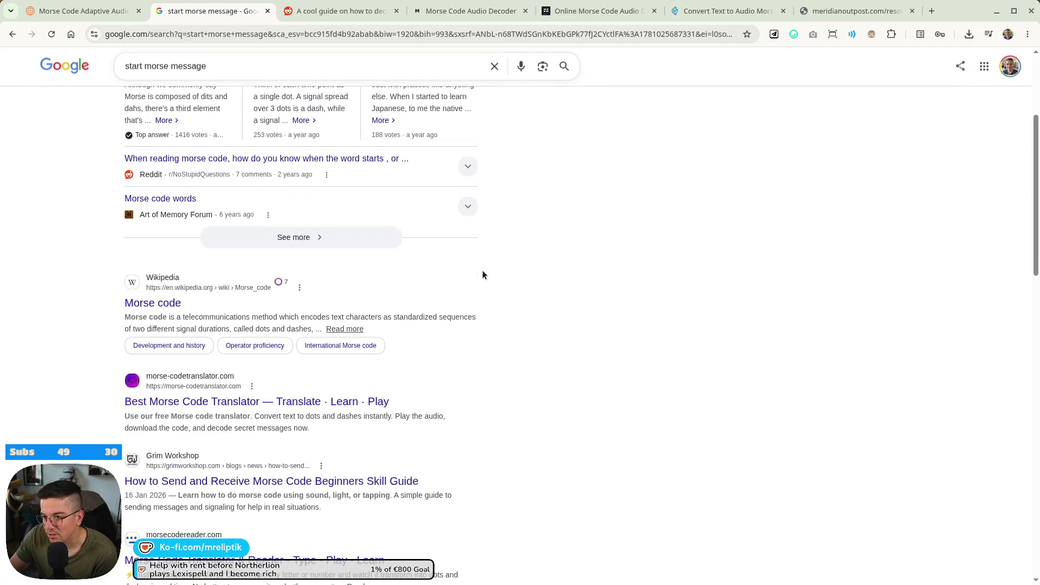
{"action": "middle_click", "coordinate": [171, 117]}
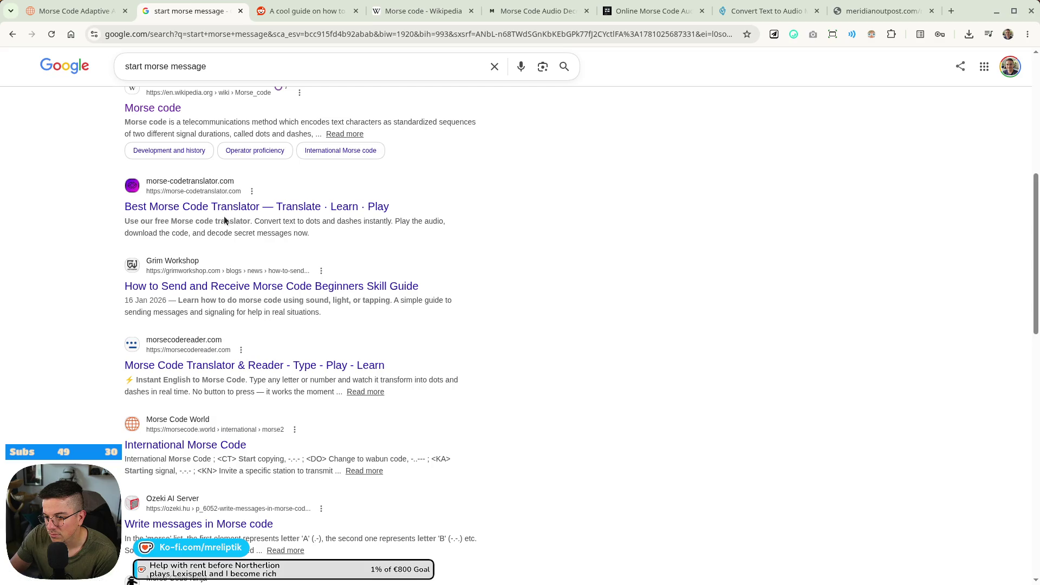
{"action": "scroll", "coordinate": [225, 220], "scroll_direction": "up", "scroll_amount": 7}
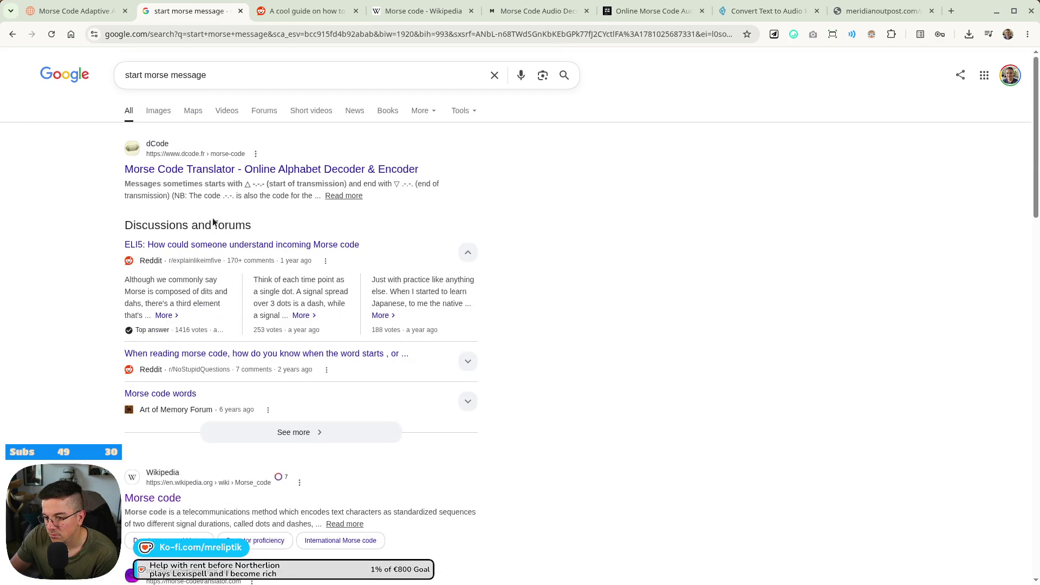
Change the Google query to 'how to start a morse code message' and search.
{"action": "left_click", "coordinate": [125, 76]}
{"action": "type", "text": "how to"}
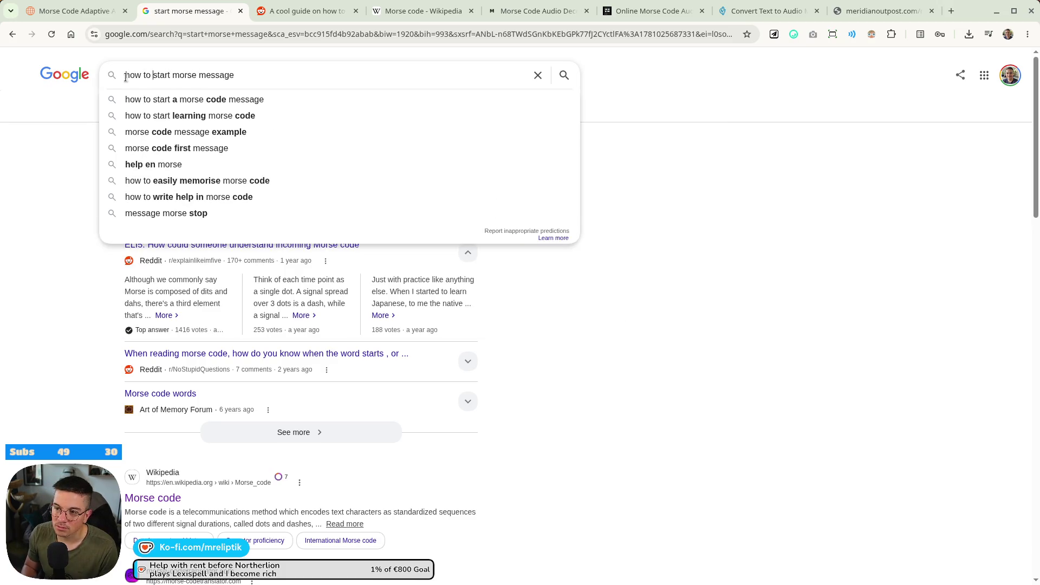
{"action": "key", "text": "ctrl+Left"}
{"action": "type", "text": "a morse"}
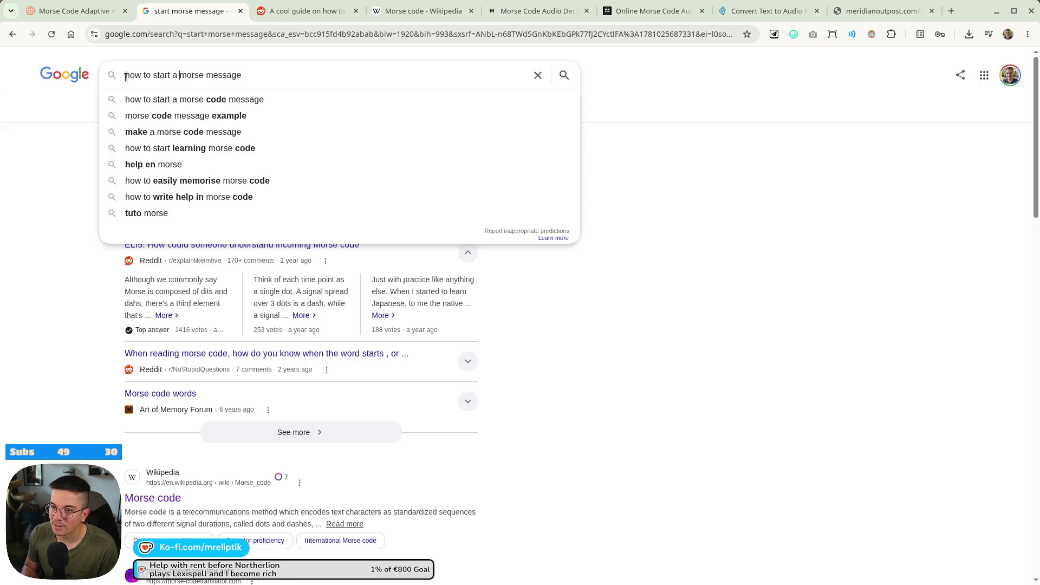
{"action": "type", "text": " code"}
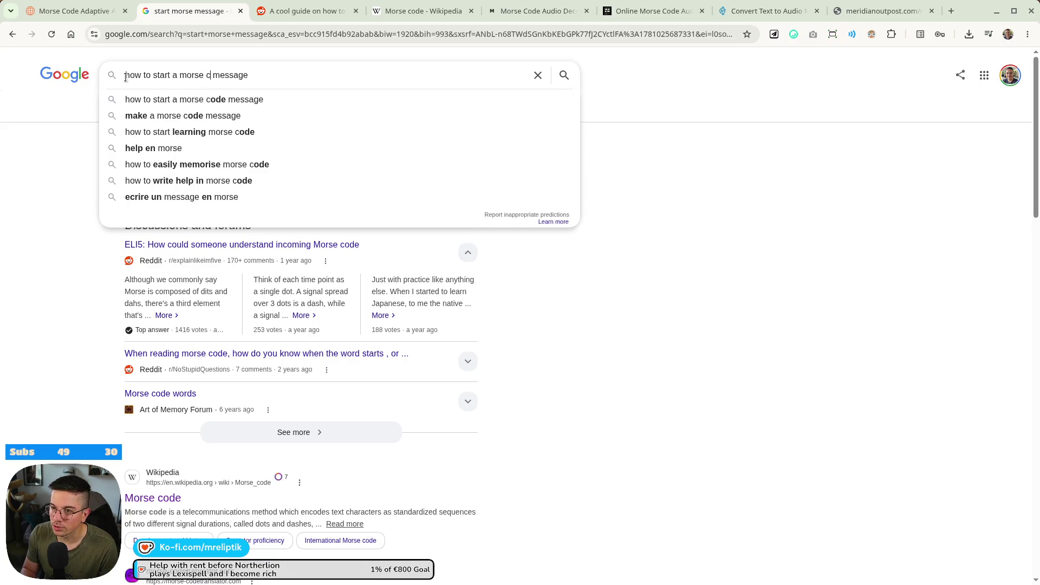
{"action": "key", "text": "Return"}
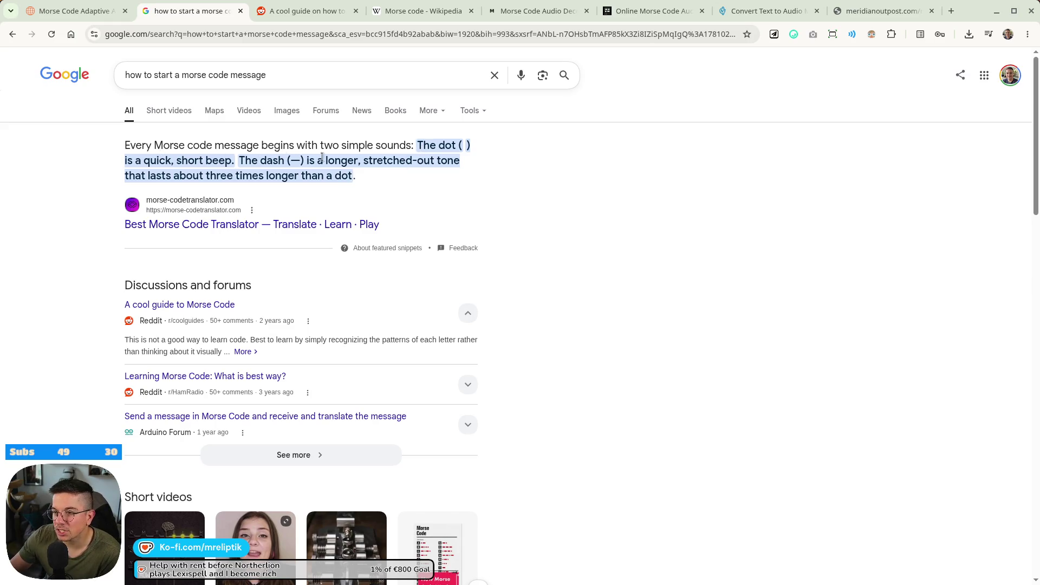
Open the Best Morse Code Translator result in the background and close the Reddit guide tab.
{"action": "middle_click", "coordinate": [265, 224]}
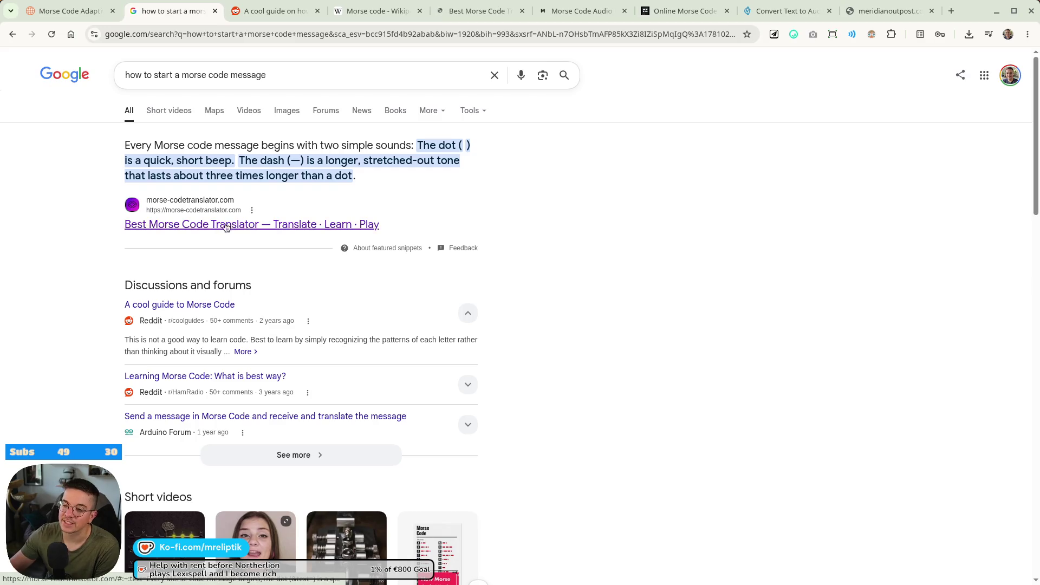
{"action": "left_click", "coordinate": [274, 13]}
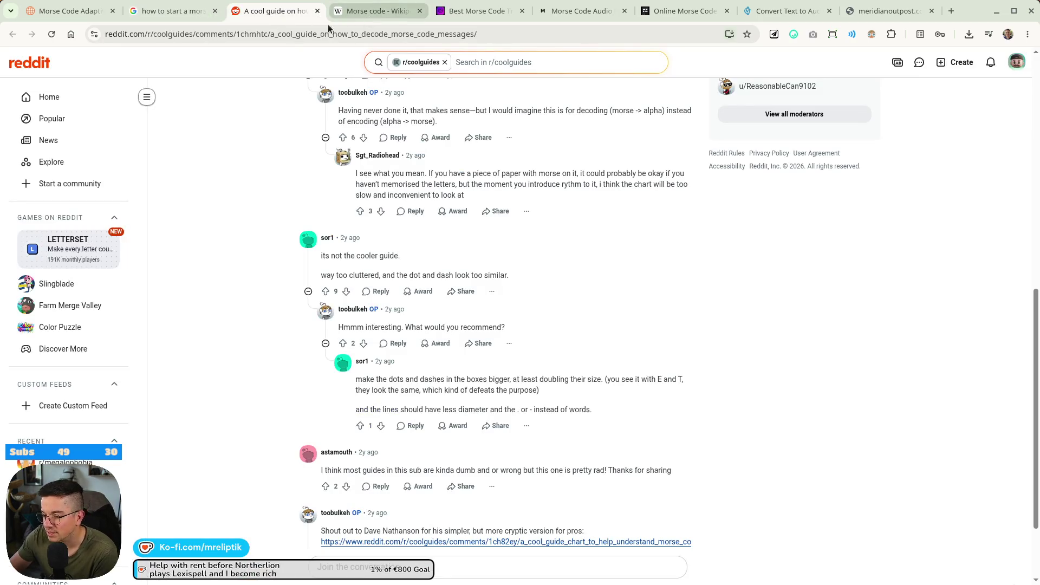
{"action": "middle_click", "coordinate": [274, 15]}
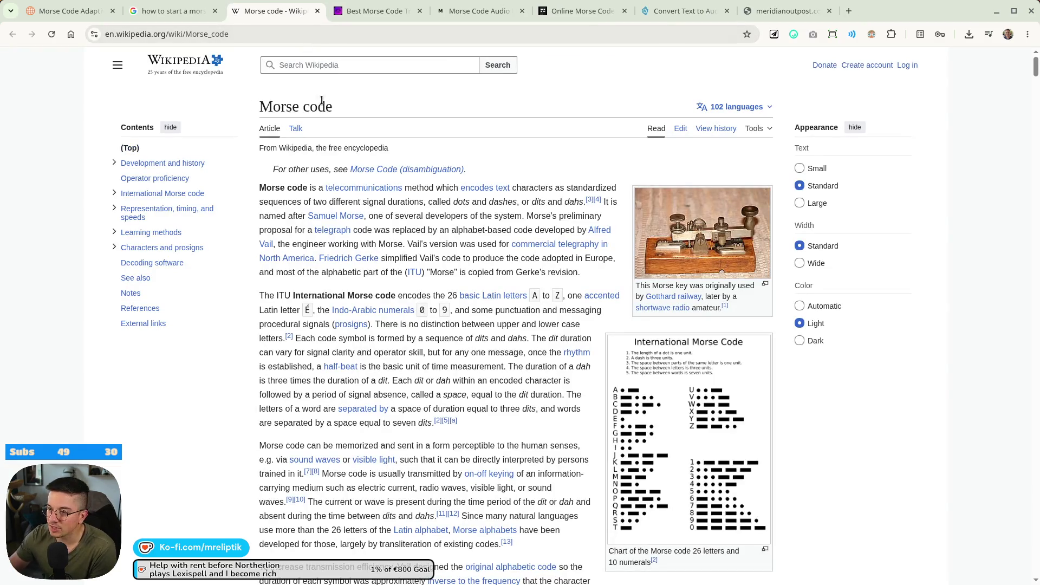
Search the Wikipedia Morse code article for 'start' and step through the first matches.
{"action": "left_click", "coordinate": [410, 12]}
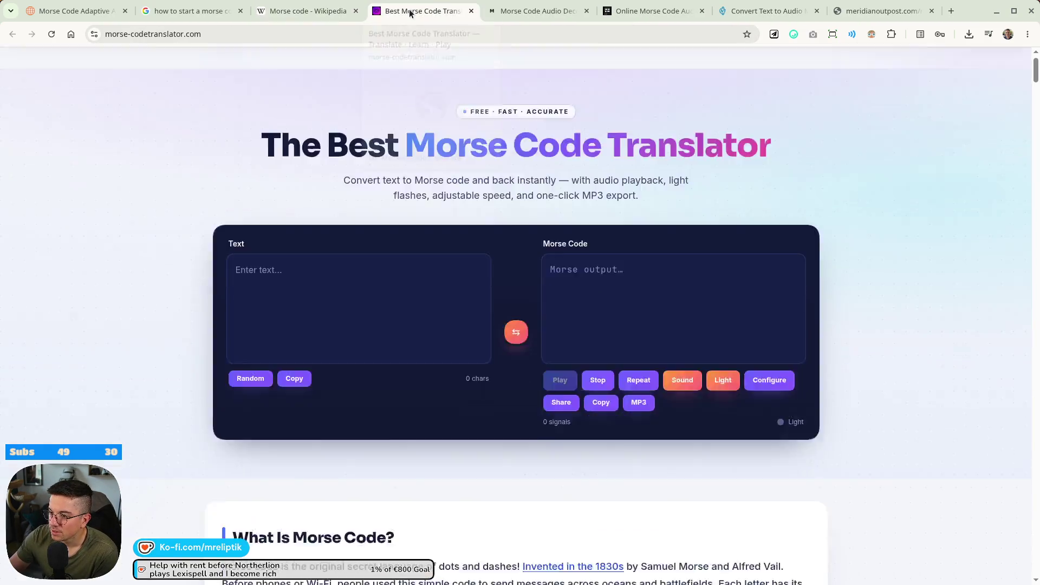
{"action": "left_click", "coordinate": [306, 11]}
{"action": "key", "text": "ctrl+f"}
{"action": "type", "text": "start"}
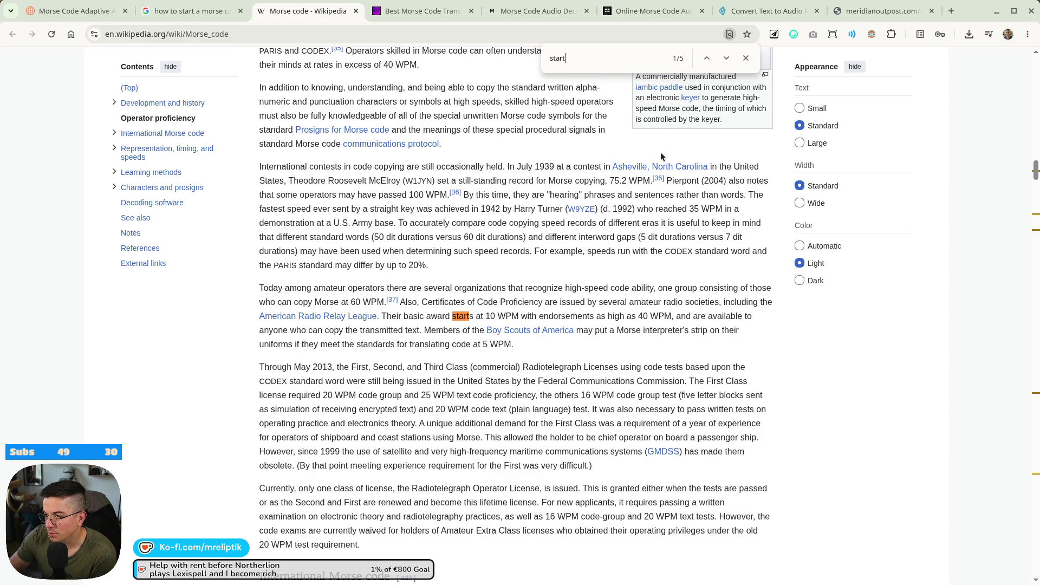
{"action": "left_click", "coordinate": [726, 58]}
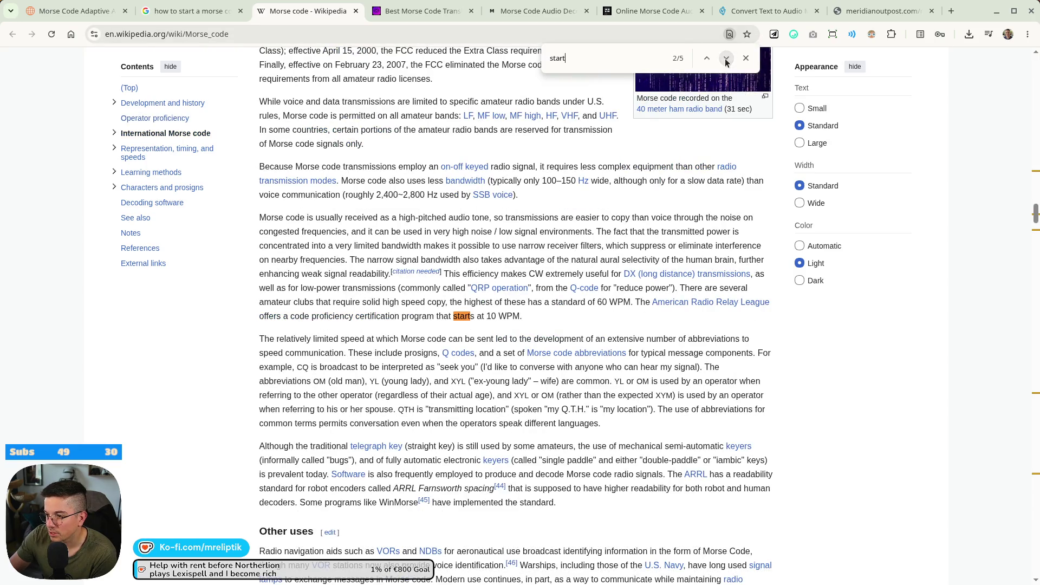
{"action": "left_click", "coordinate": [726, 58]}
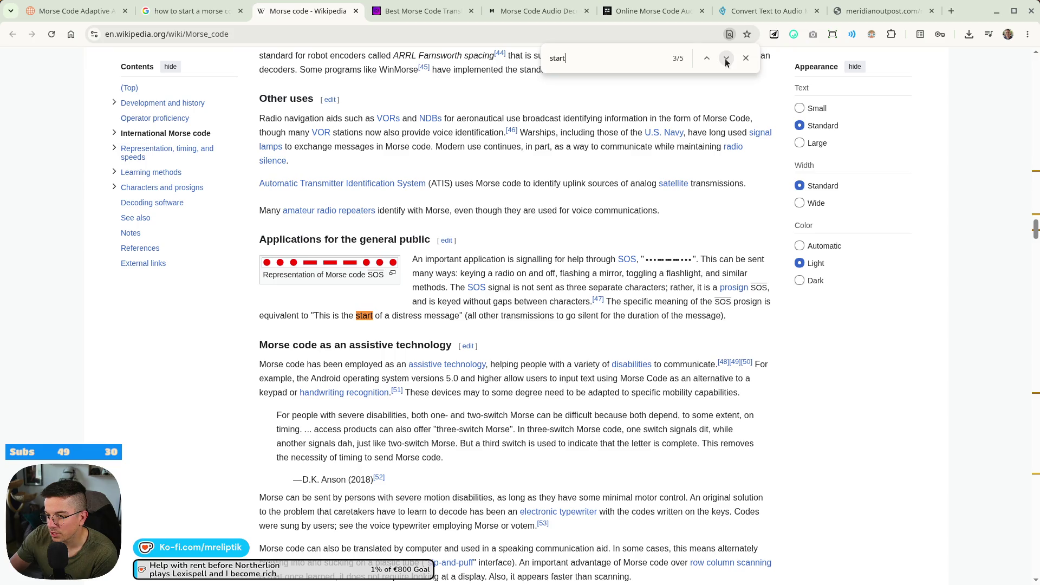
Reach the Prosigns table match and play the Transmission start signal audio.
{"action": "left_click", "coordinate": [726, 58]}
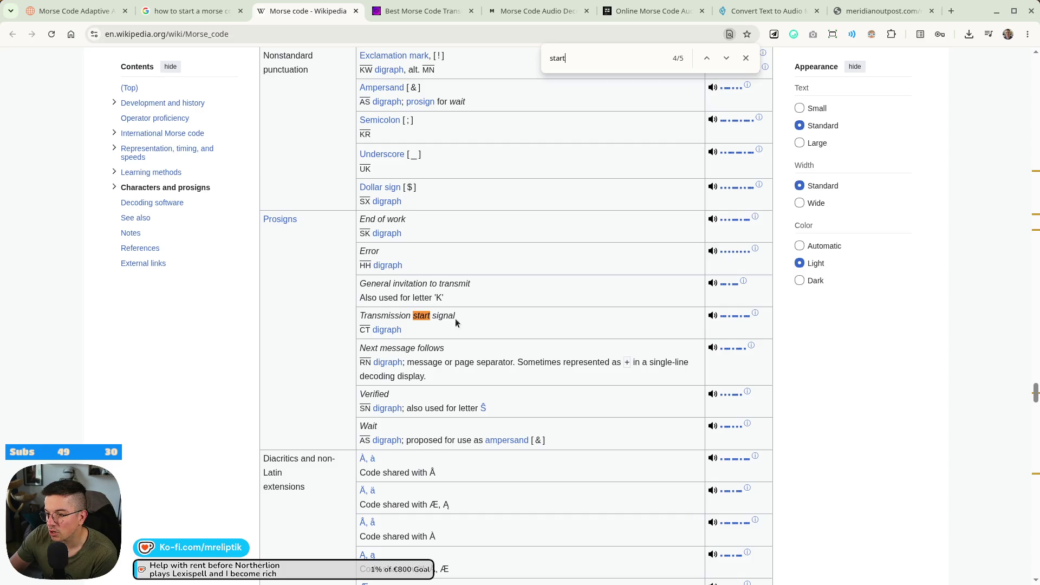
{"action": "left_click", "coordinate": [713, 316]}
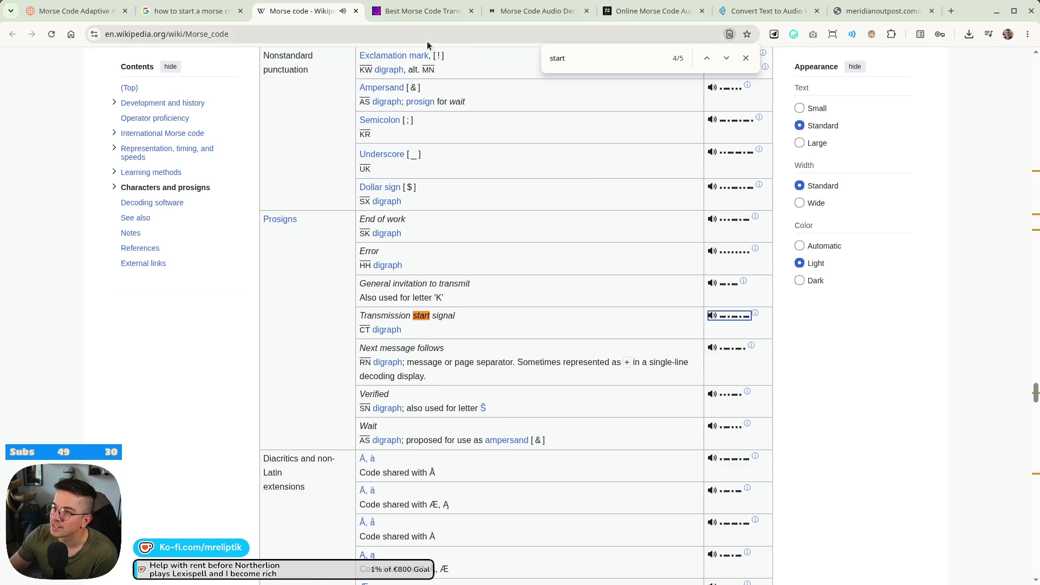
{"action": "left_click", "coordinate": [426, 11]}
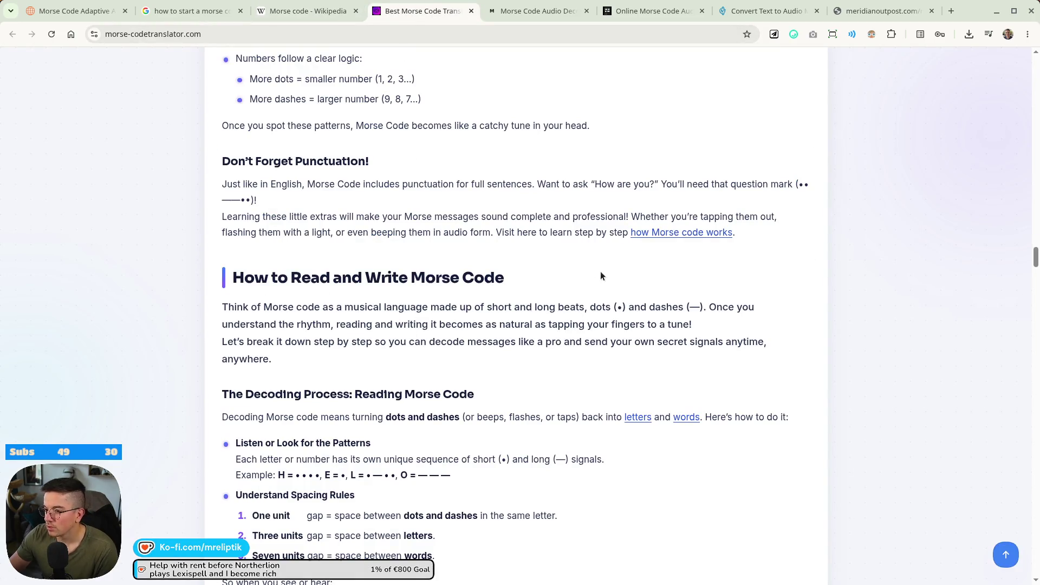
Search the morse-codetranslator.com page for 'start' and step through the first matches.
{"action": "key", "text": "ctrl+f"}
{"action": "type", "text": "start"}
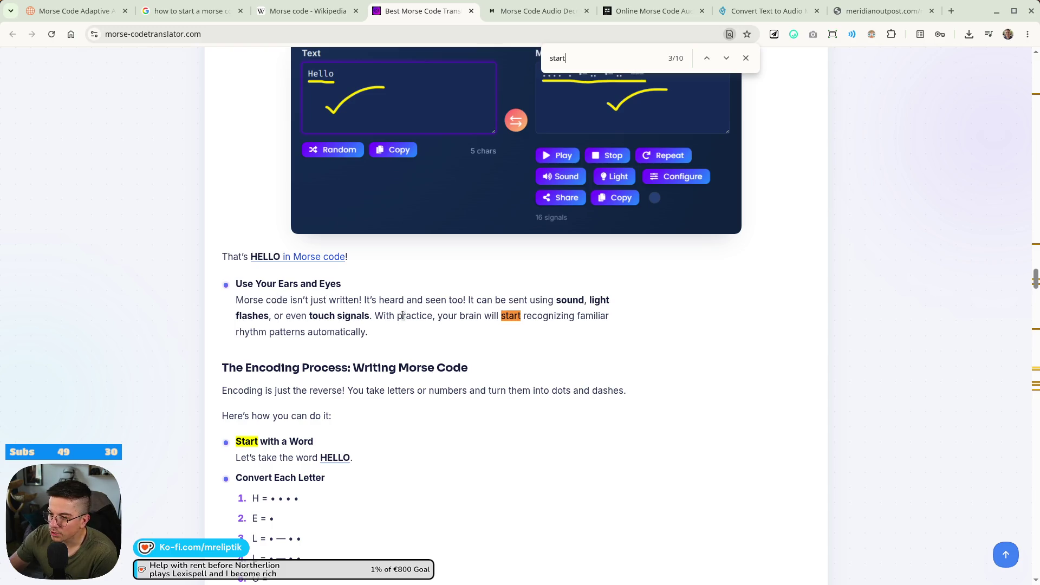
{"action": "scroll", "coordinate": [403, 316], "scroll_direction": "down", "scroll_amount": 3}
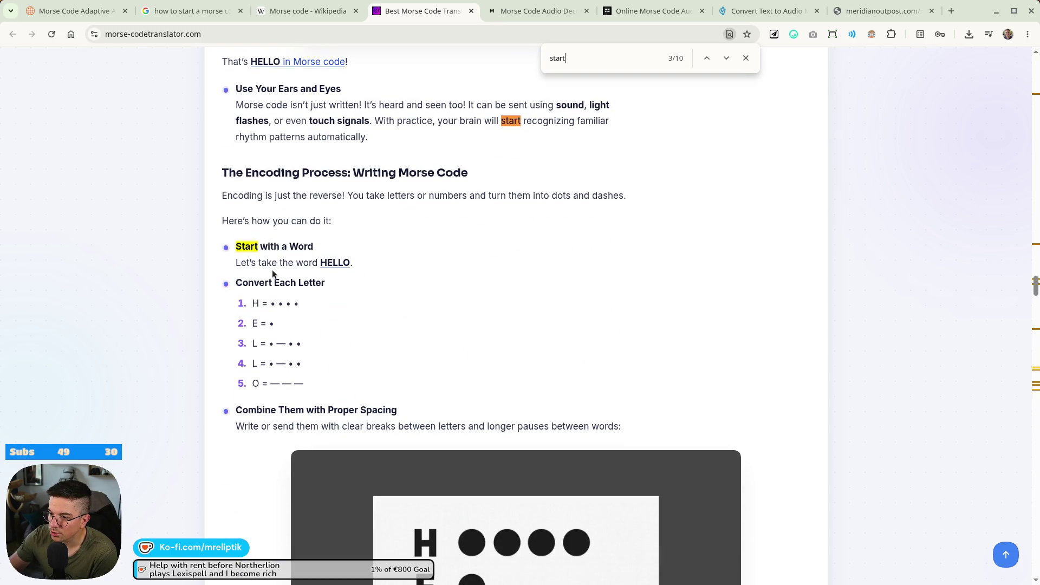
{"action": "left_click", "coordinate": [727, 58]}
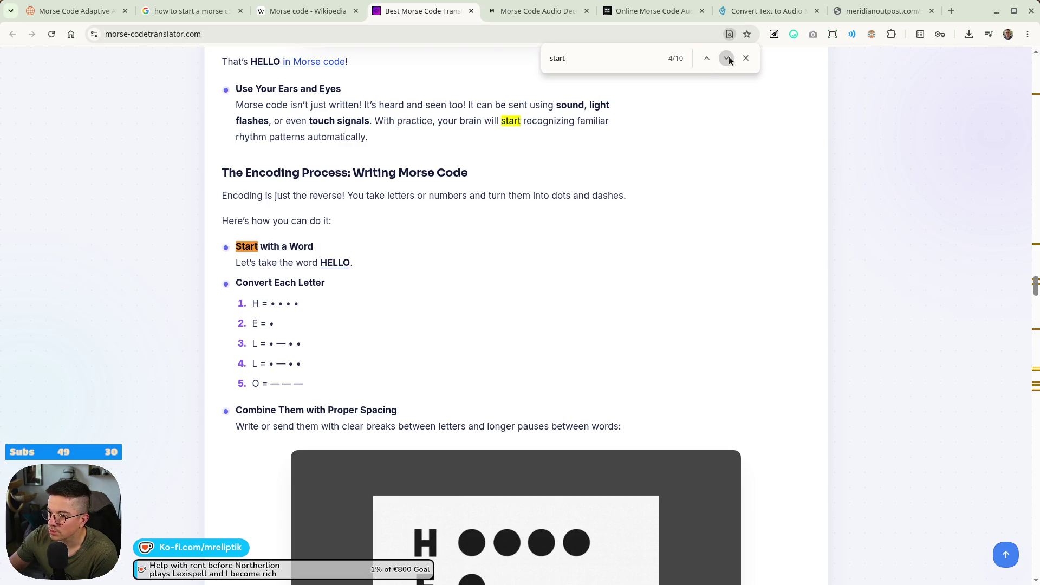
{"action": "left_click", "coordinate": [727, 58]}
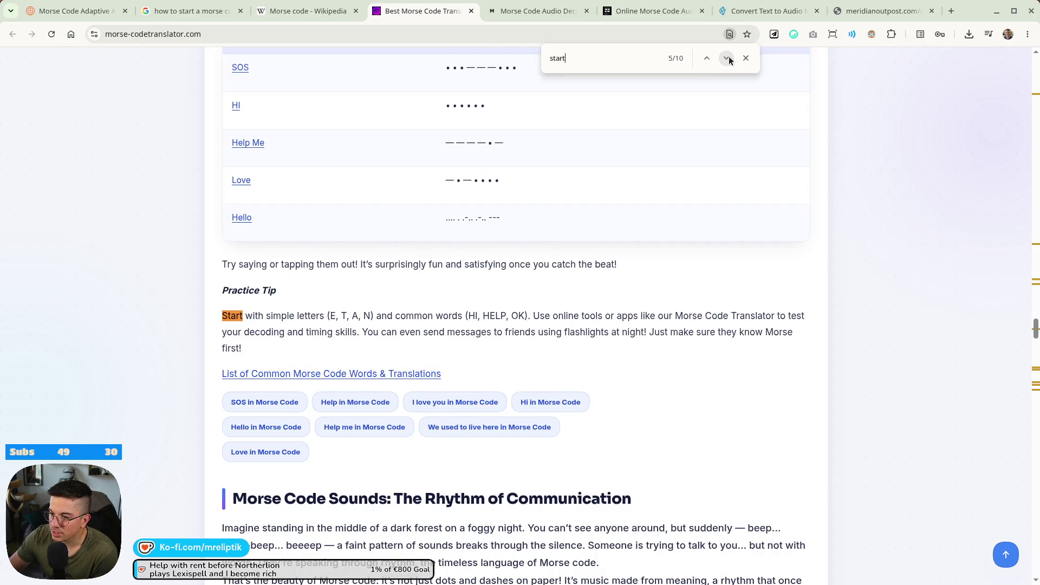
{"action": "left_click", "coordinate": [729, 57]}
{"action": "left_click", "coordinate": [730, 58]}
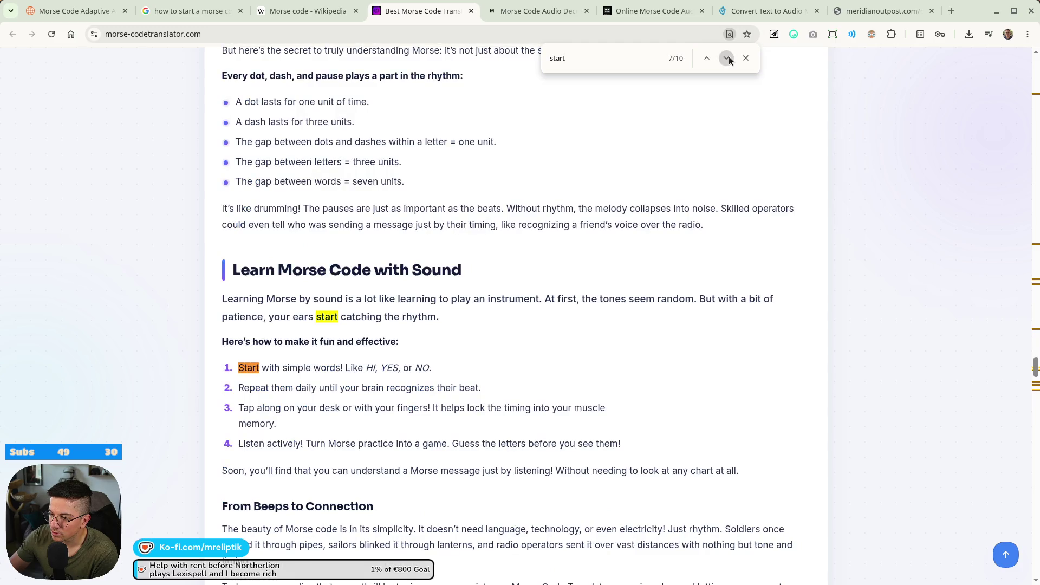
{"action": "left_click", "coordinate": [730, 58]}
Step through the remaining 'start' matches, then close the find bar and the translator tab.
{"action": "left_click", "coordinate": [730, 58]}
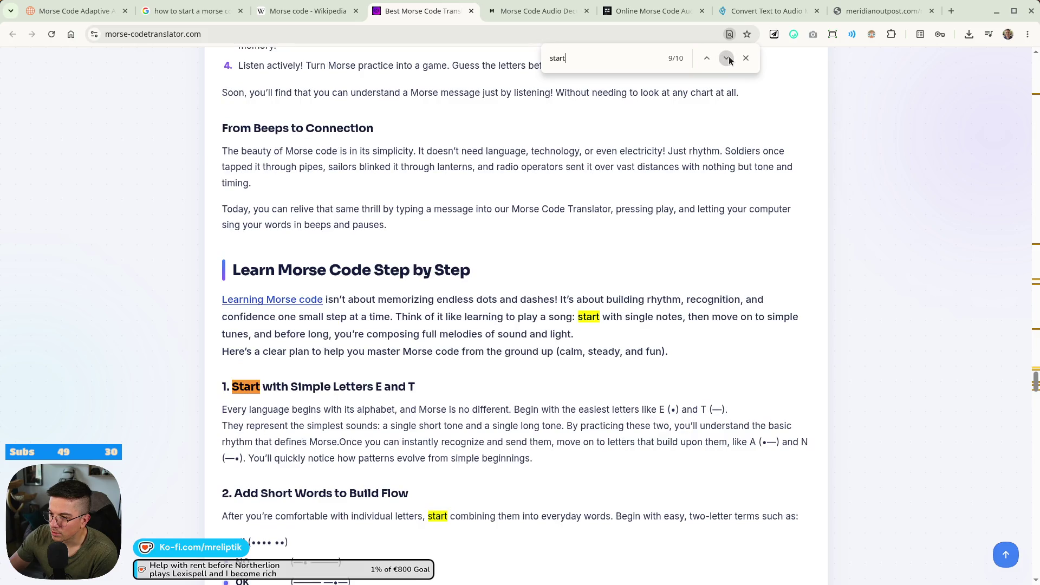
{"action": "left_click", "coordinate": [730, 57]}
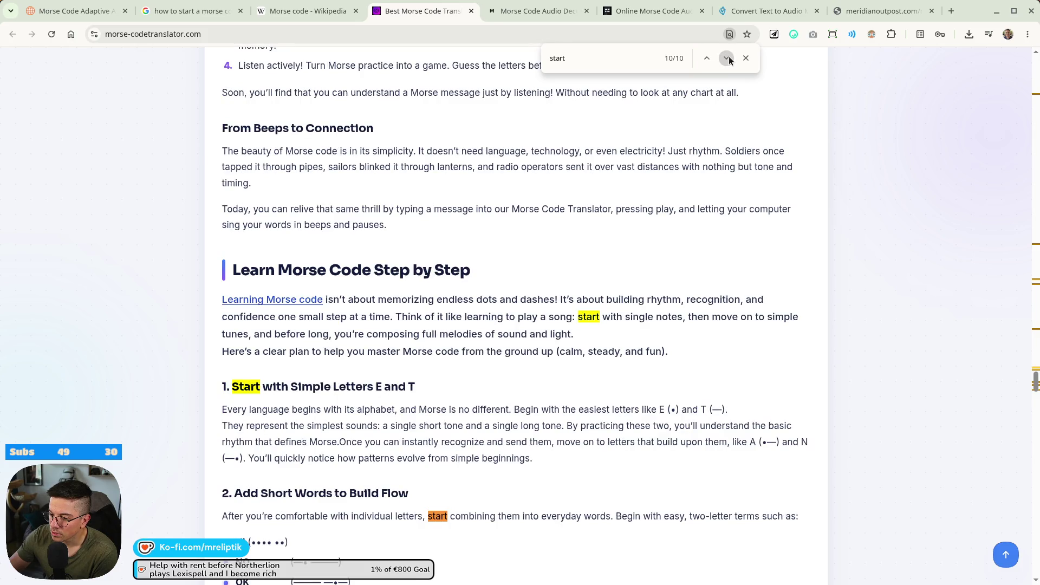
{"action": "left_click", "coordinate": [729, 57]}
{"action": "left_click", "coordinate": [729, 57]}
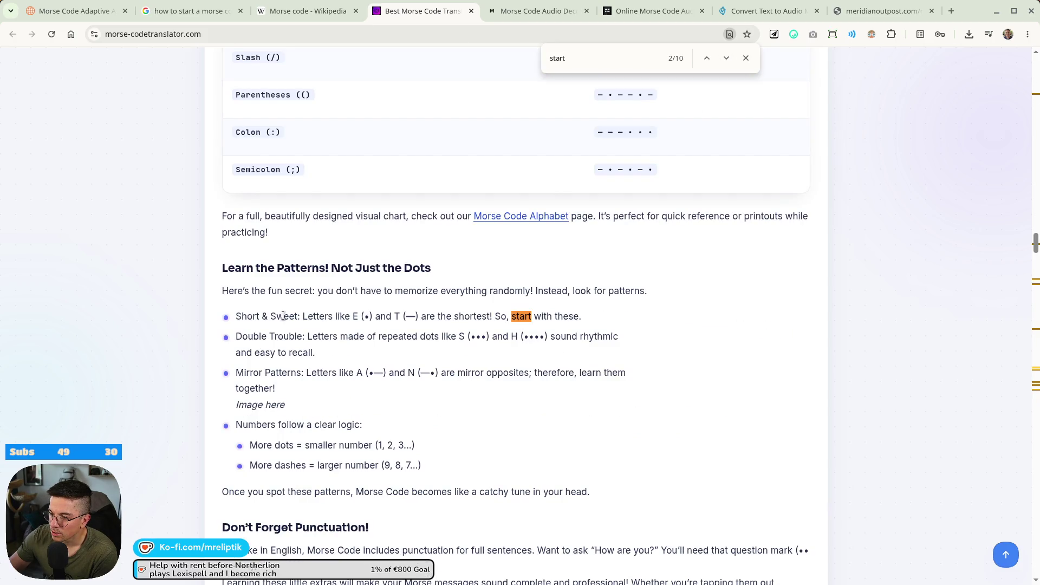
{"action": "left_click", "coordinate": [727, 58]}
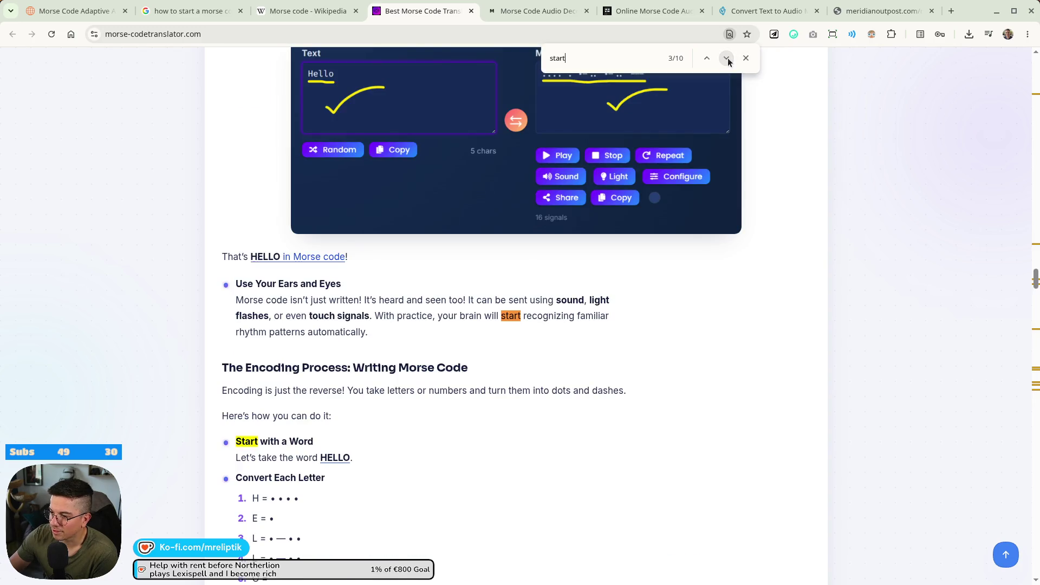
{"action": "left_click", "coordinate": [746, 58]}
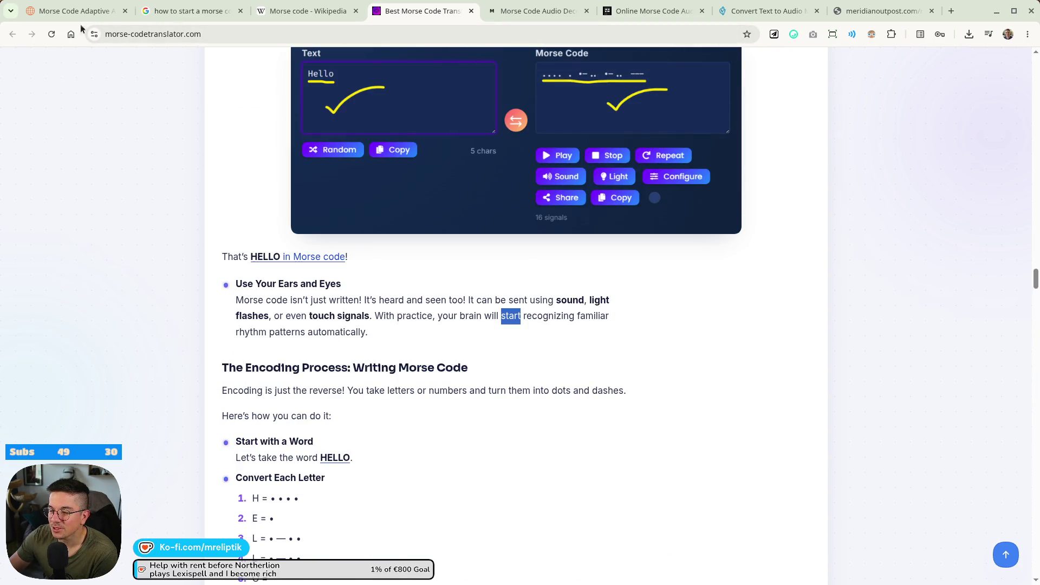
{"action": "key", "text": "ctrl+w"}
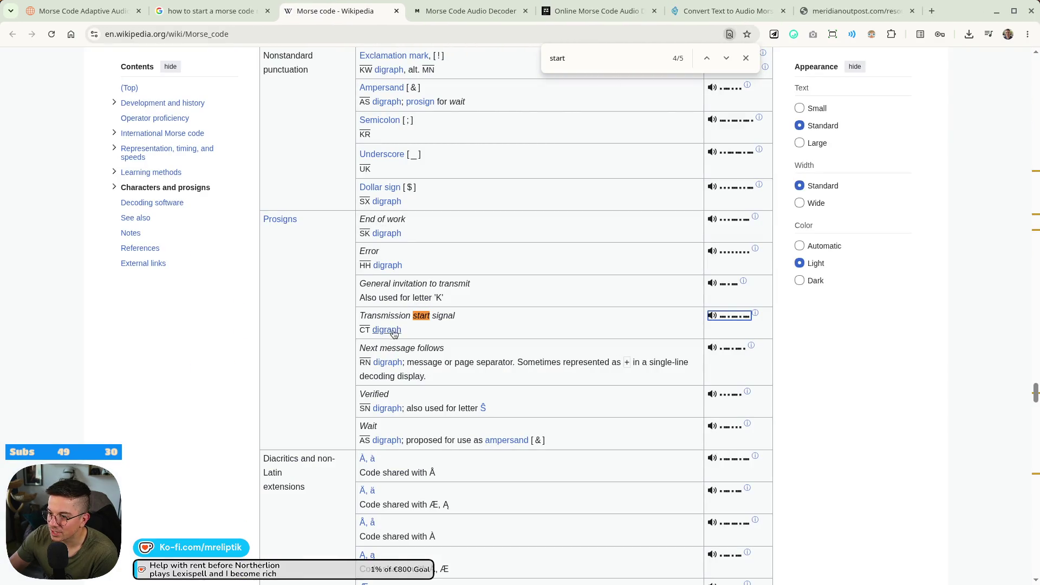
Search the Wikipedia article for 'transmission start' to reach the prosign row.
{"action": "double_click", "coordinate": [388, 315]}
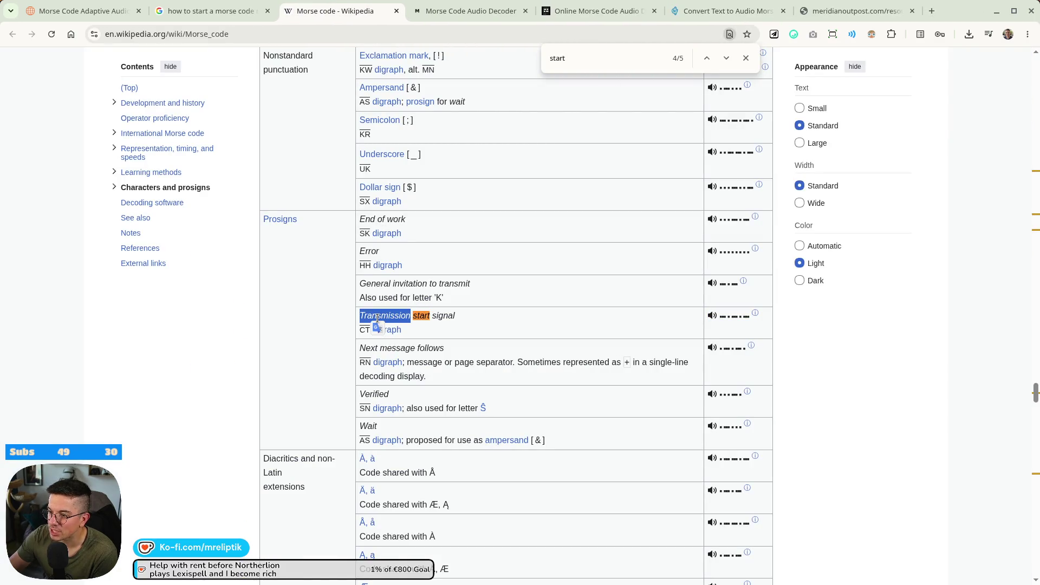
{"action": "key", "text": "ctrl+f"}
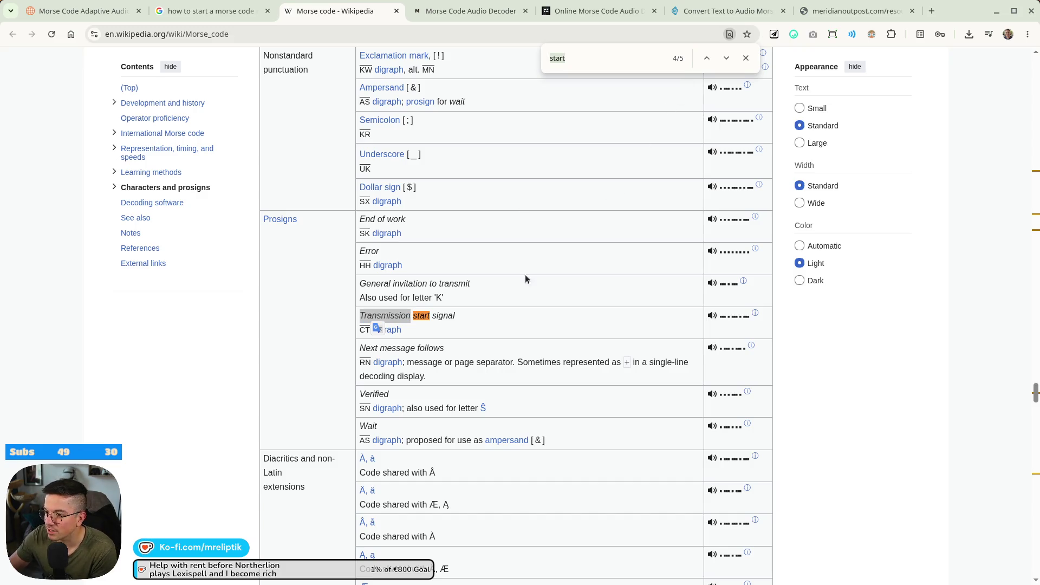
{"action": "left_click", "coordinate": [616, 58]}
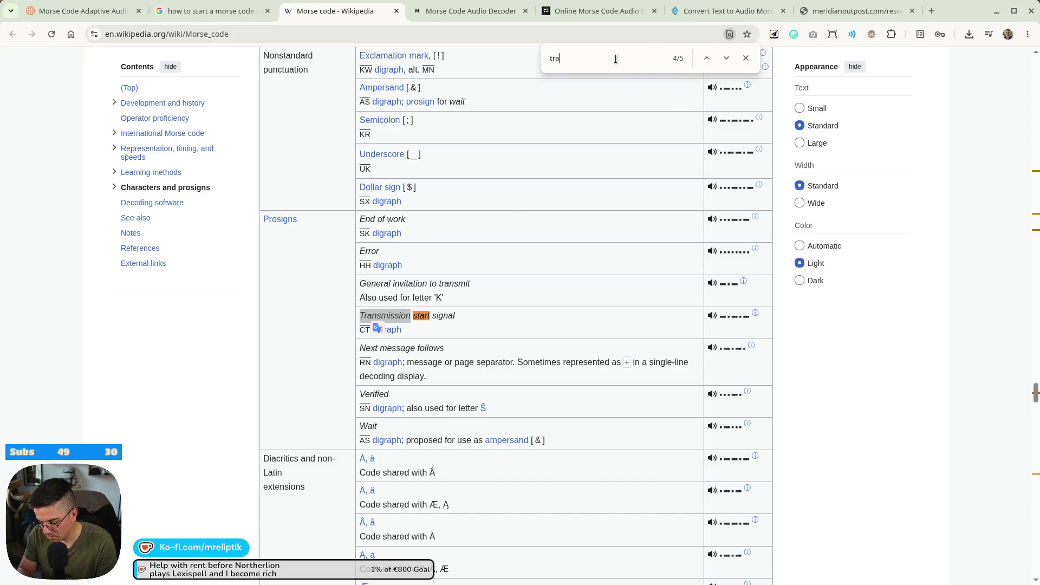
{"action": "type", "text": "nsmission"}
{"action": "left_click", "coordinate": [726, 58]}
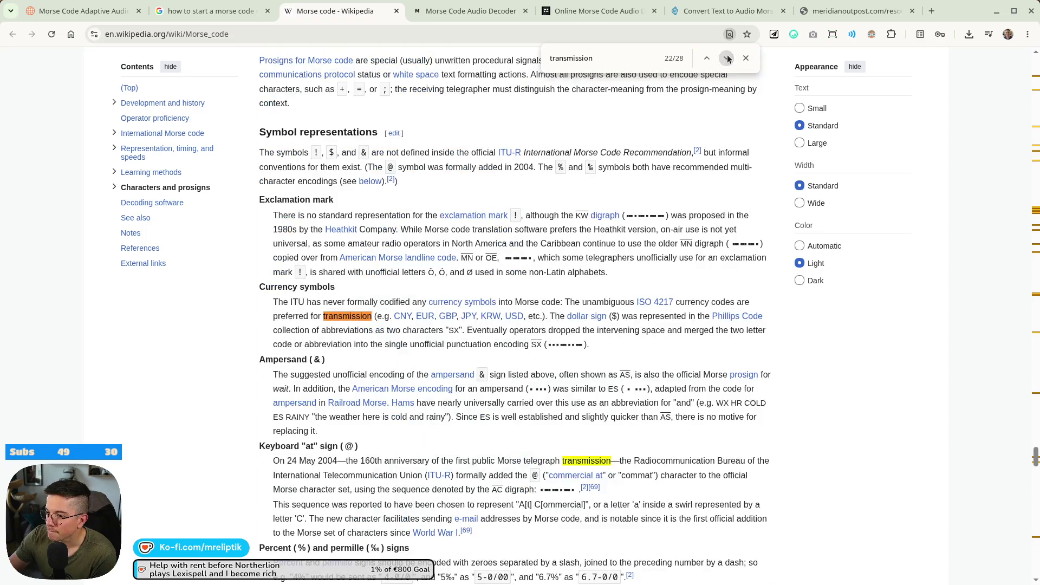
{"action": "left_click", "coordinate": [706, 58]}
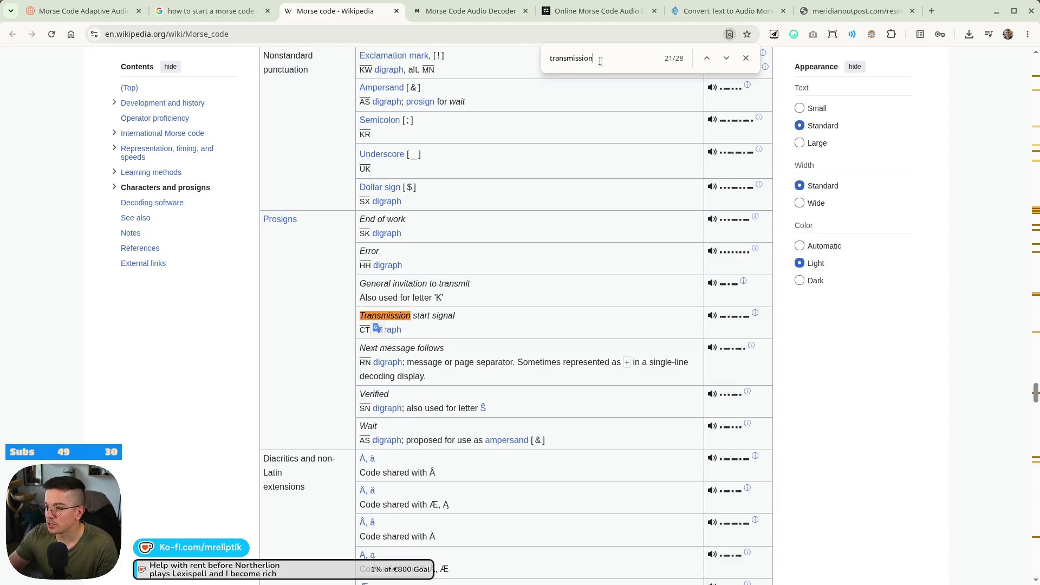
{"action": "type", "text": "er"}
{"action": "key", "text": "BackSpace"}
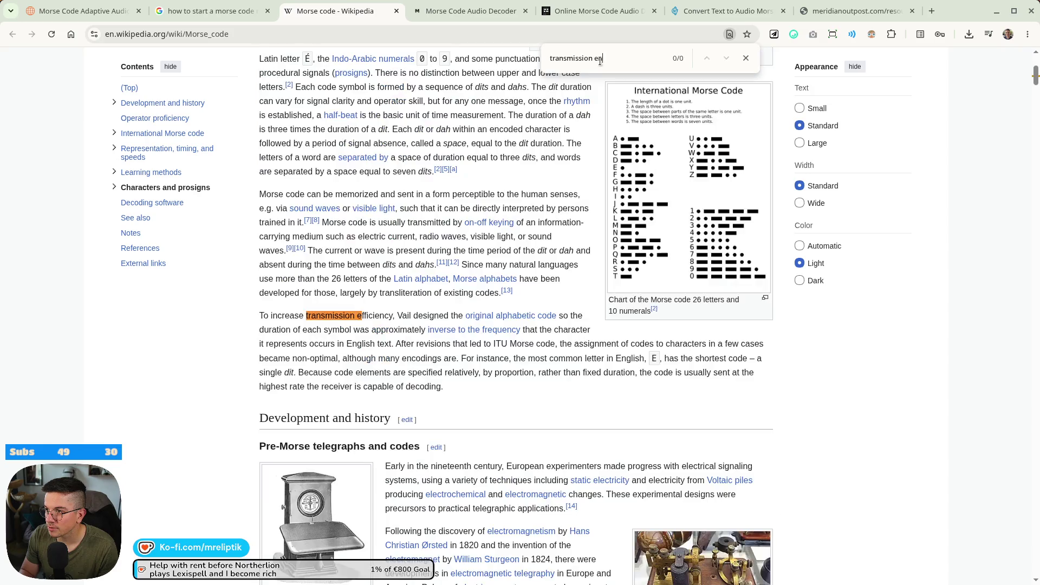
{"action": "key", "text": "BackSpace"}
{"action": "key", "text": "BackSpace"}
{"action": "type", "text": "start"}
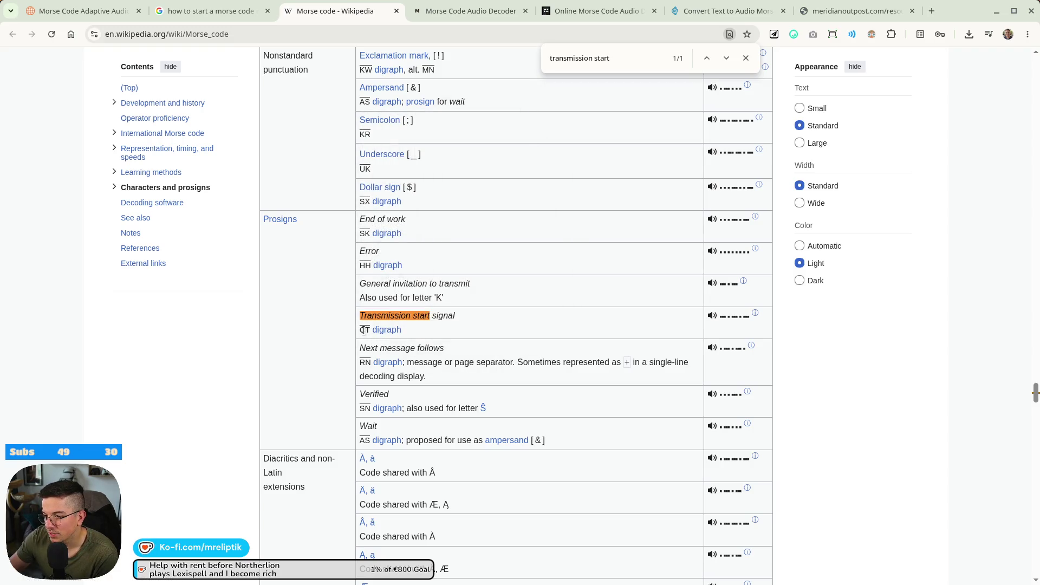
Play the Transmission start signal audio sample, replaying it once.
{"action": "left_click", "coordinate": [724, 319]}
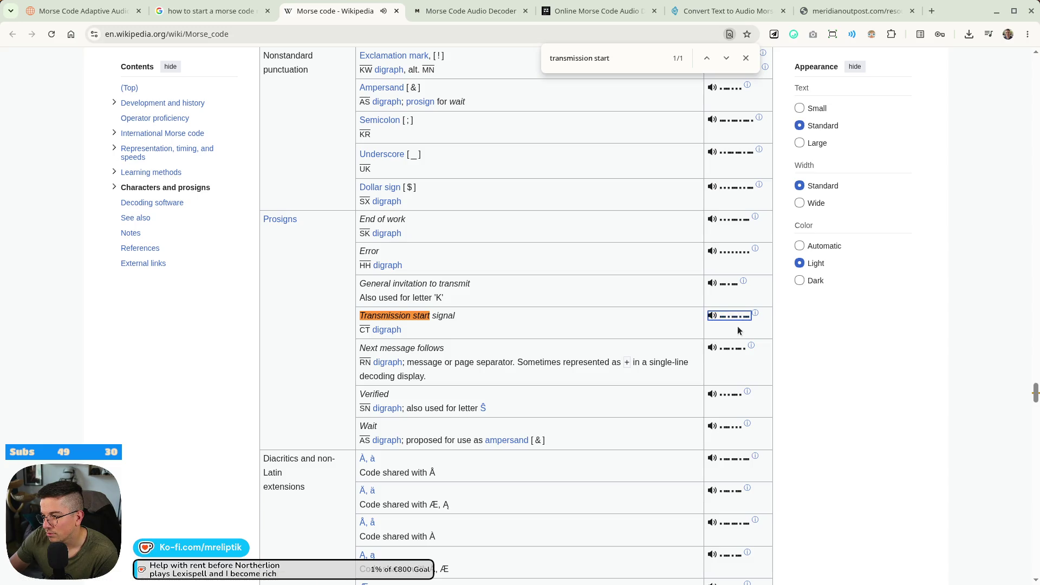
{"action": "right_click", "coordinate": [737, 323]}
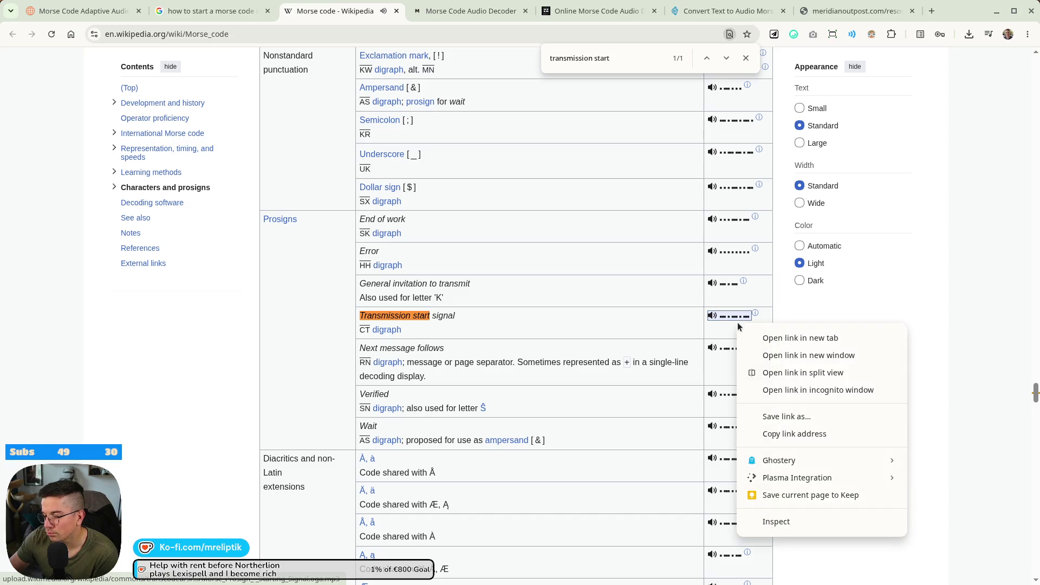
{"action": "left_click", "coordinate": [736, 323]}
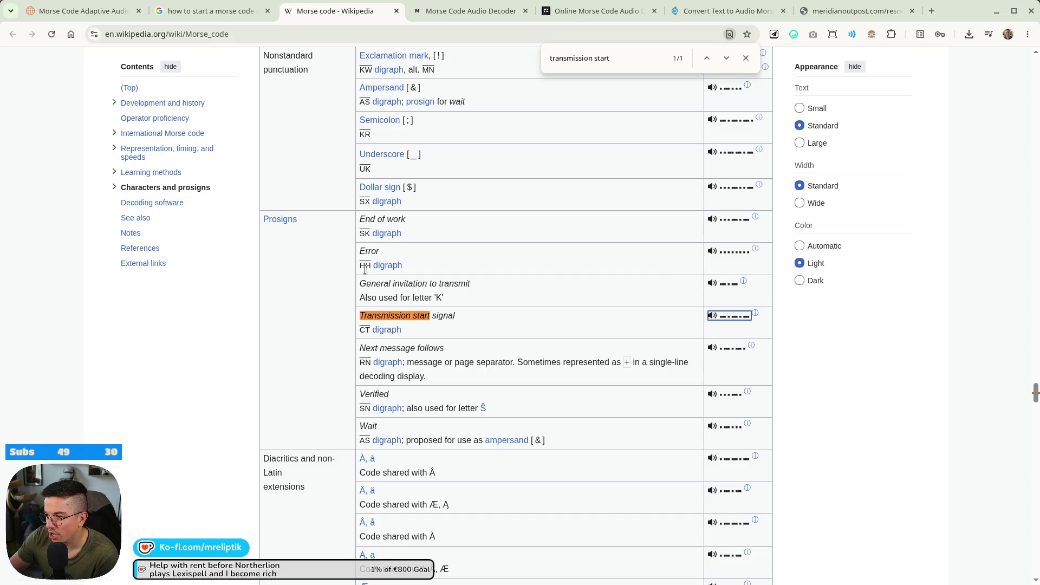
Select the CT prosign letters, then view the MorseXpress decoder with morse.wav loaded.
{"action": "left_click", "coordinate": [362, 330]}
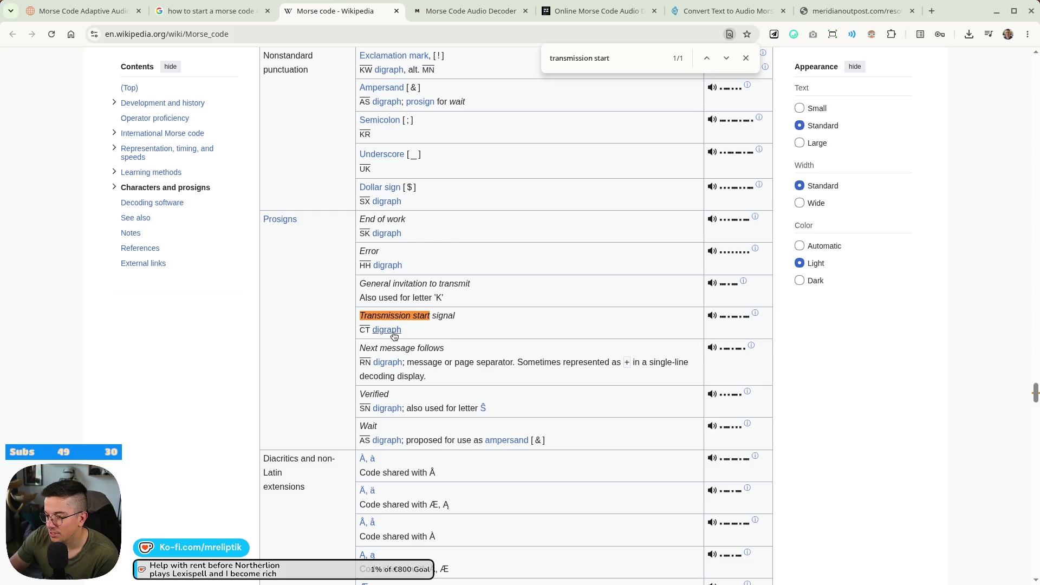
{"action": "mouse_move", "coordinate": [394, 337]}
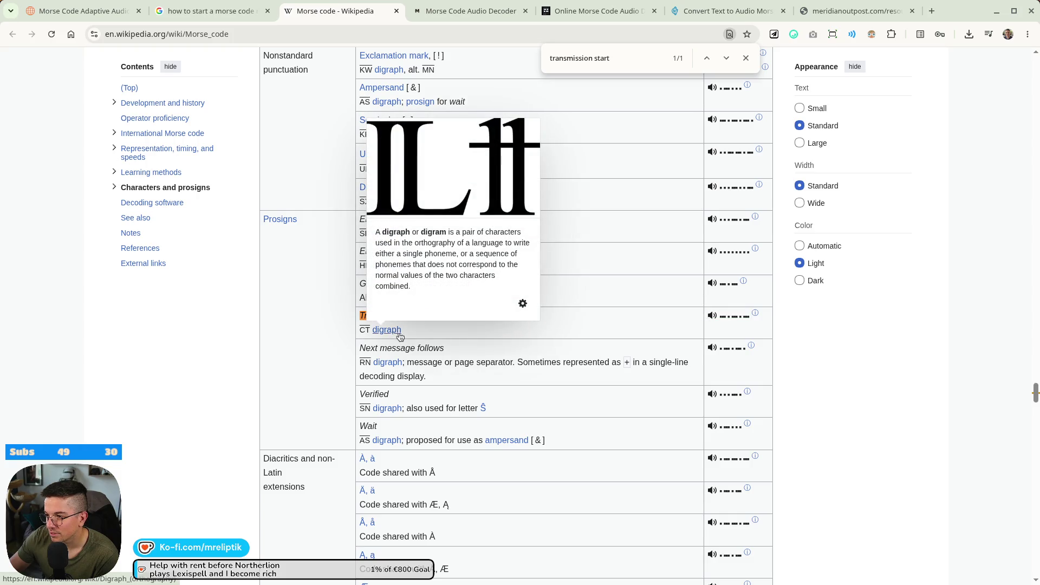
{"action": "double_click", "coordinate": [365, 330]}
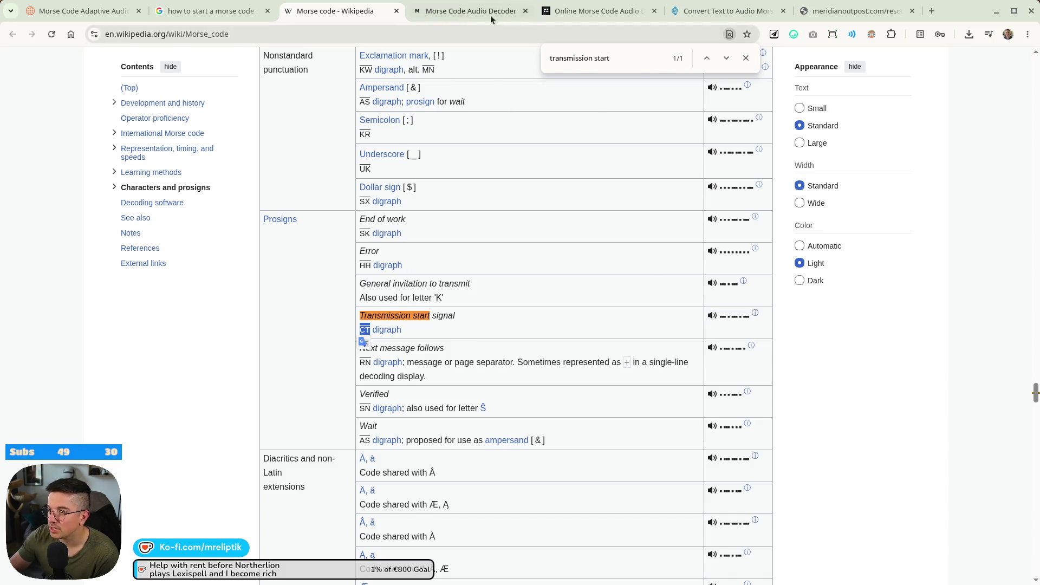
{"action": "left_click", "coordinate": [491, 16]}
{"action": "scroll", "coordinate": [374, 353], "scroll_direction": "up", "scroll_amount": 5}
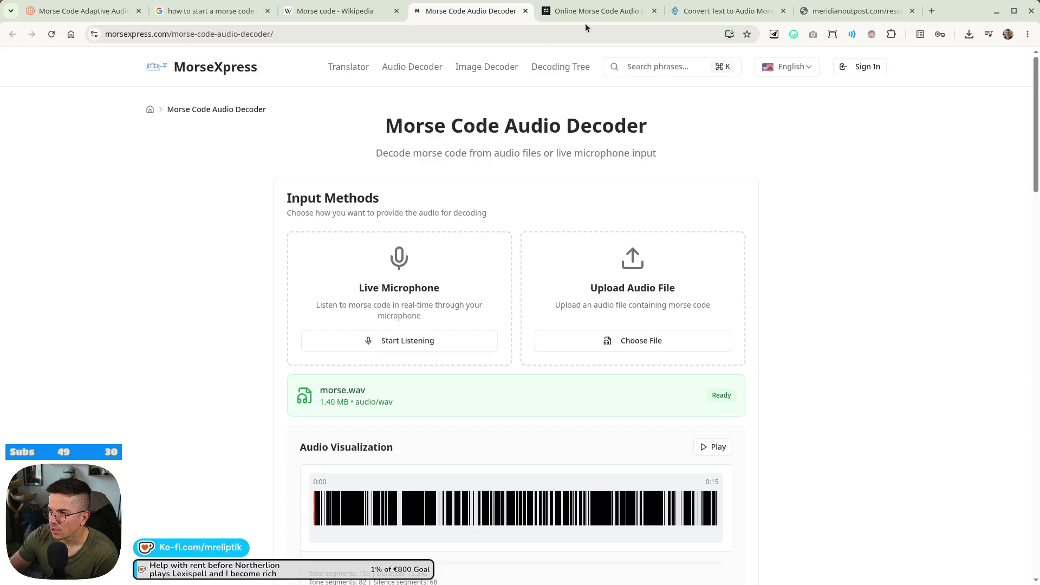
Convert 'CT' to Morse audio at 10 WPM in the text-to-audio converter.
{"action": "left_click", "coordinate": [586, 13]}
{"action": "left_click", "coordinate": [717, 14]}
{"action": "double_click", "coordinate": [366, 244]}
{"action": "key", "text": "ctrl+a"}
{"action": "type", "text": "CT"}
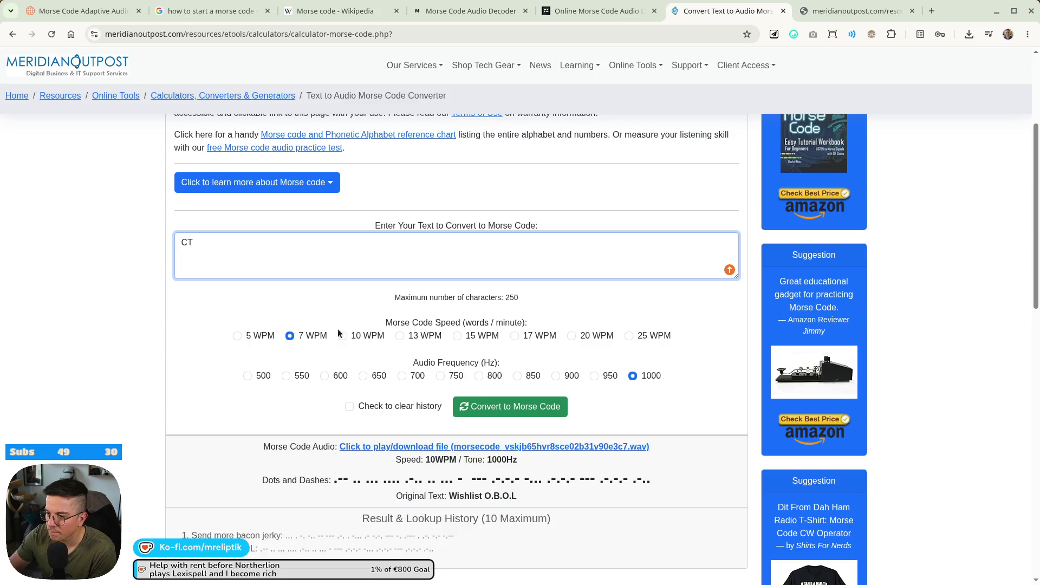
{"action": "left_click", "coordinate": [342, 336]}
{"action": "left_click", "coordinate": [510, 407]}
{"action": "scroll", "coordinate": [450, 414], "scroll_direction": "down", "scroll_amount": 5}
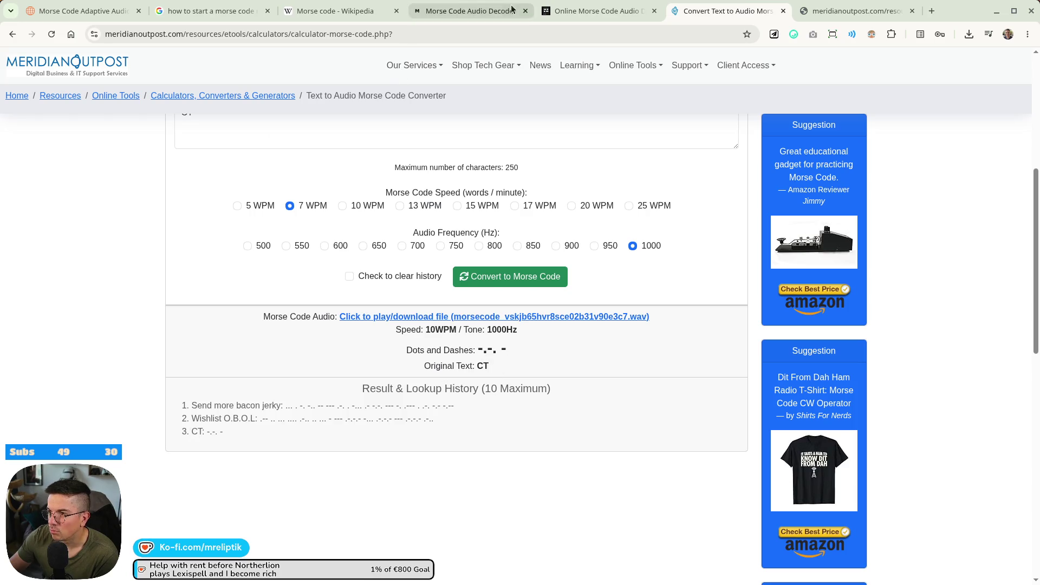
Compare the Wikipedia and decoder tabs, ending back on the CT '-.-. -' result.
{"action": "left_click", "coordinate": [336, 11]}
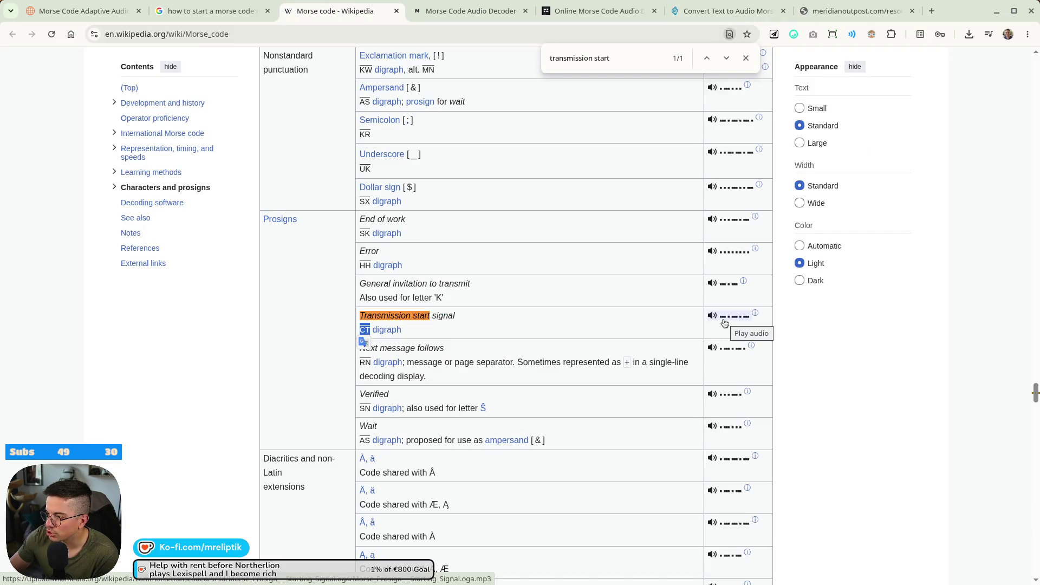
{"action": "left_click", "coordinate": [618, 11]}
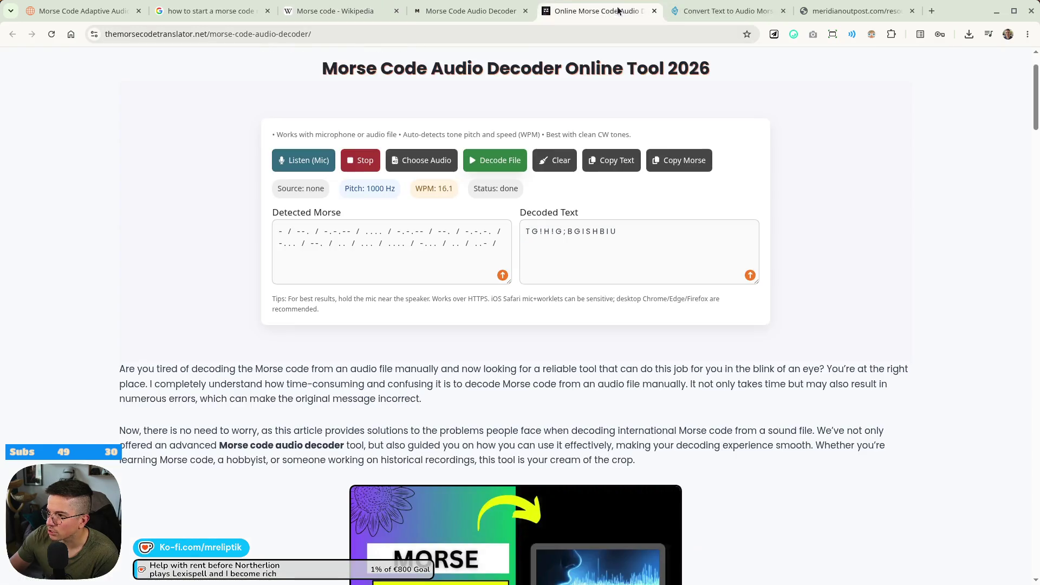
{"action": "left_click", "coordinate": [712, 12]}
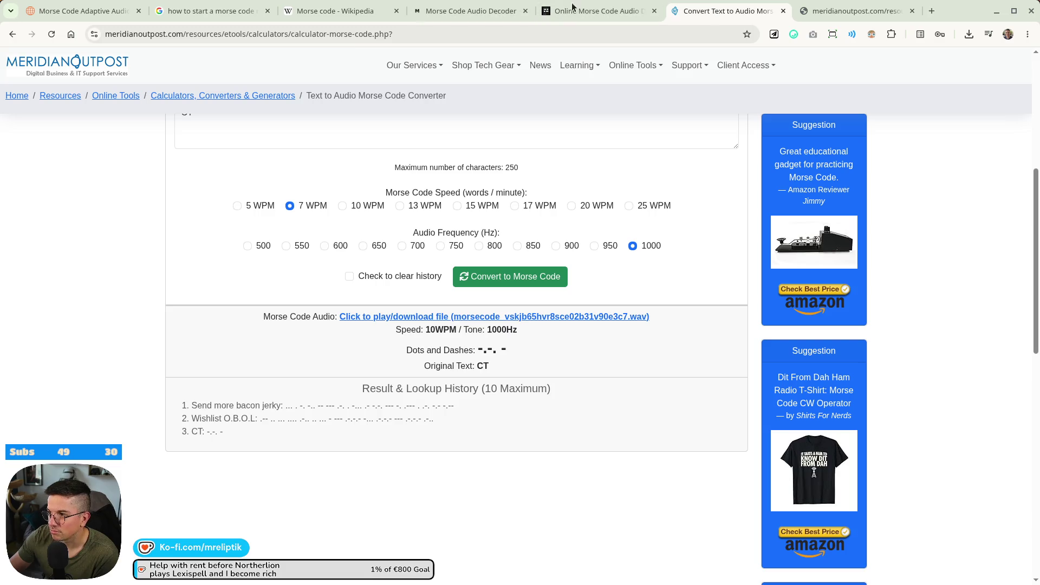
{"action": "left_click", "coordinate": [472, 8]}
{"action": "left_click", "coordinate": [347, 11]}
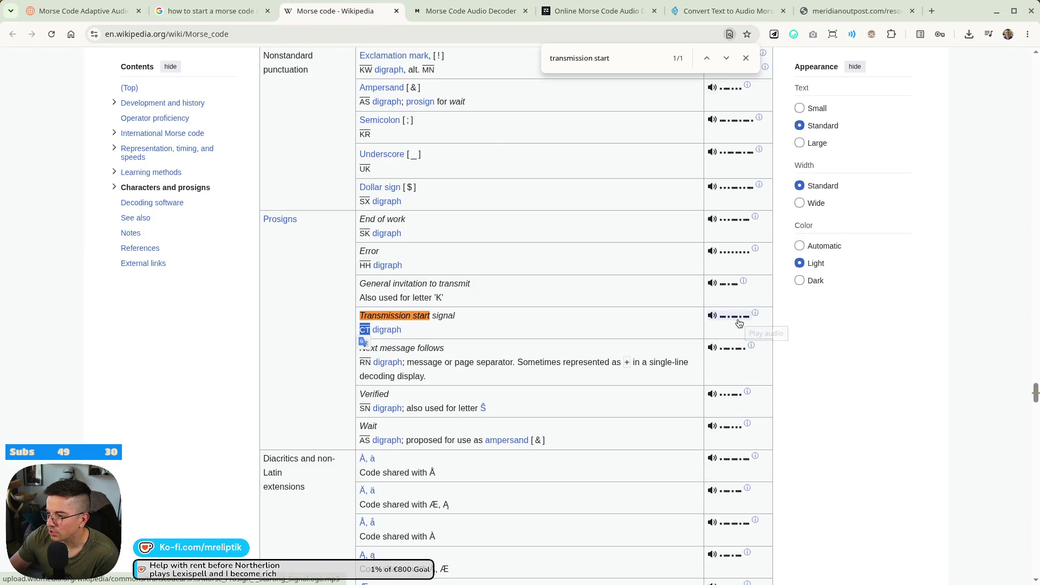
{"action": "left_click", "coordinate": [726, 11]}
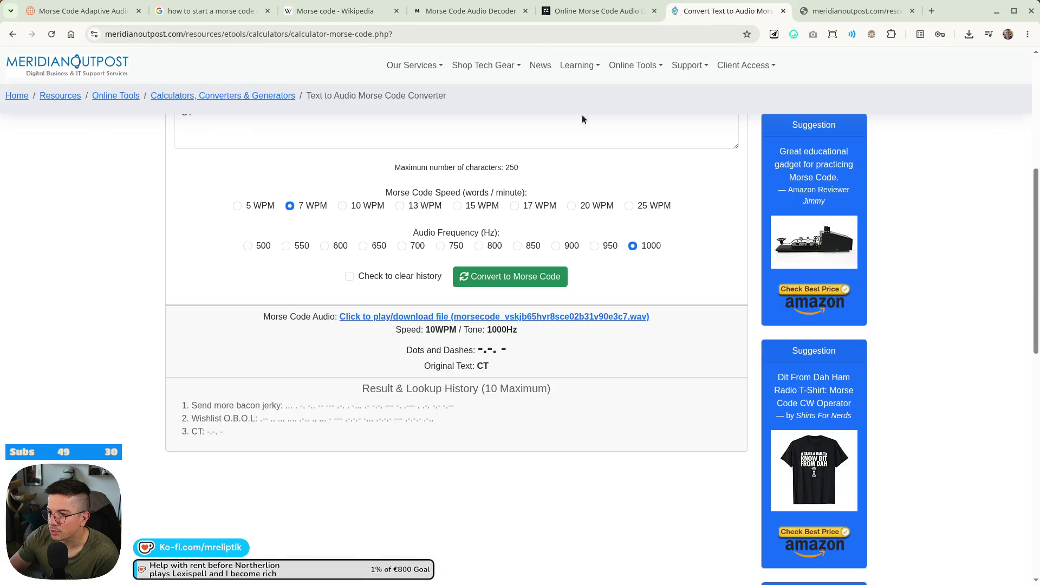
{"action": "scroll", "coordinate": [280, 292], "scroll_direction": "up", "scroll_amount": 5}
{"action": "scroll", "coordinate": [550, 400], "scroll_direction": "down", "scroll_amount": 3}
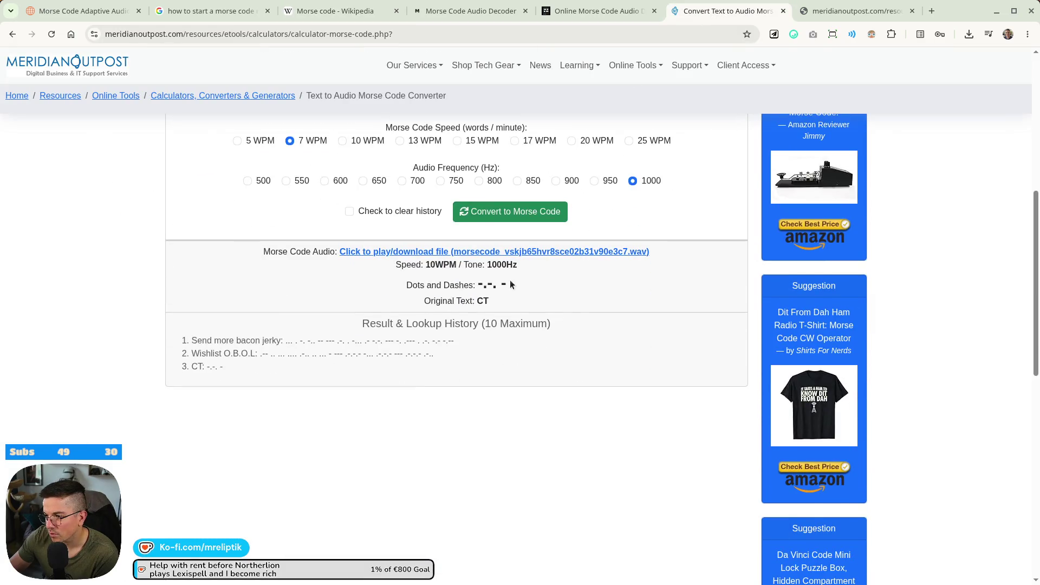
Play the 2-second CT audio clip, then return to Wikipedia's Transmission start prosign row.
{"action": "left_click", "coordinate": [440, 253]}
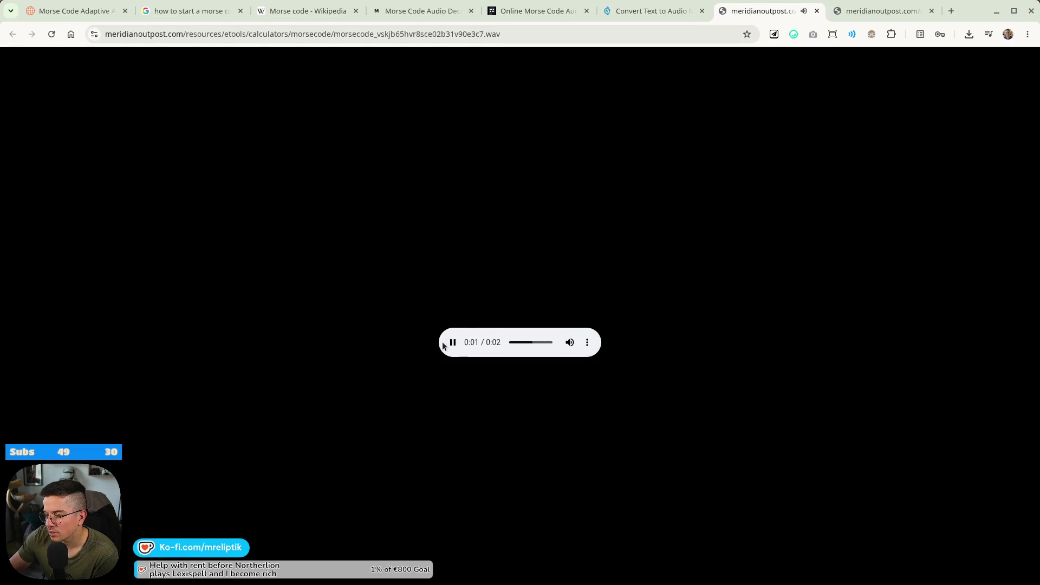
{"action": "left_click", "coordinate": [655, 11]}
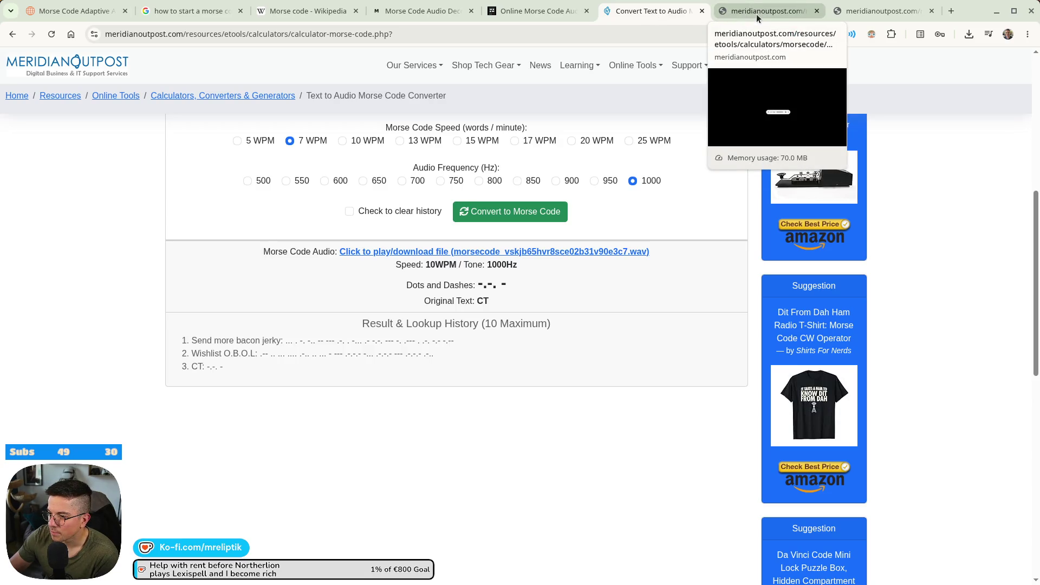
{"action": "left_click", "coordinate": [535, 13]}
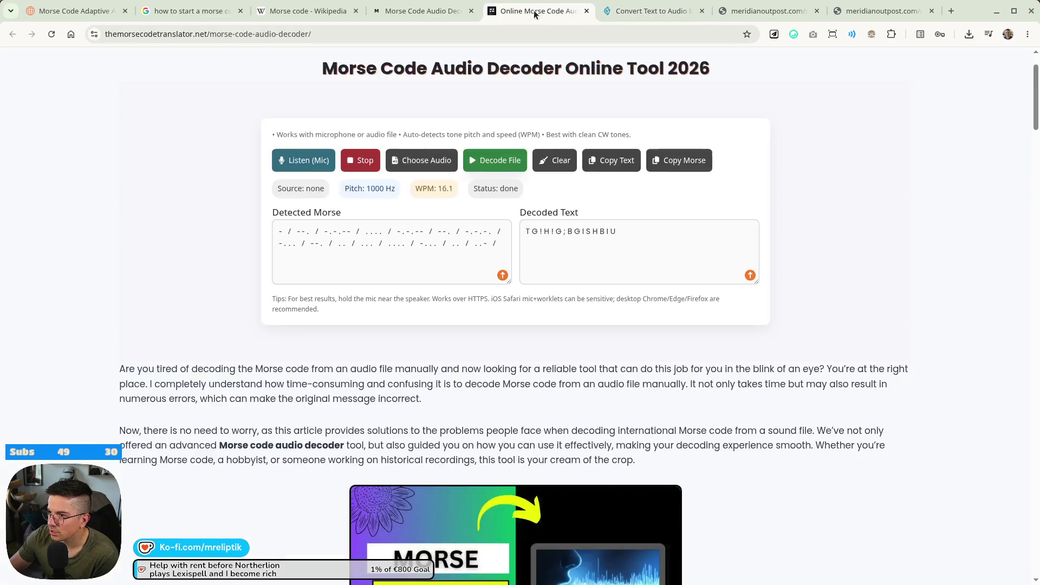
{"action": "left_click", "coordinate": [423, 12]}
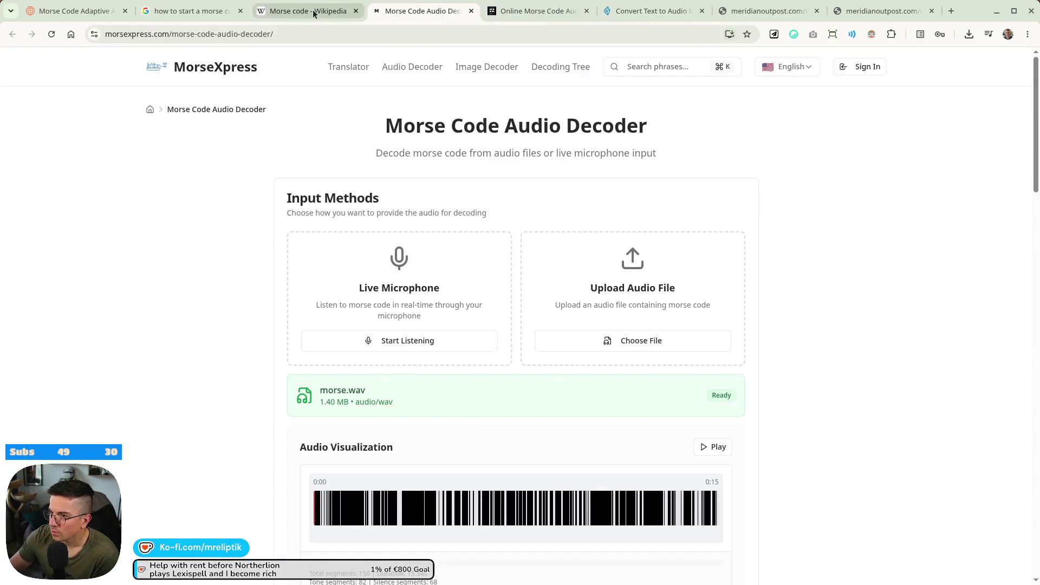
{"action": "left_click", "coordinate": [313, 13]}
{"action": "left_click", "coordinate": [307, 310]}
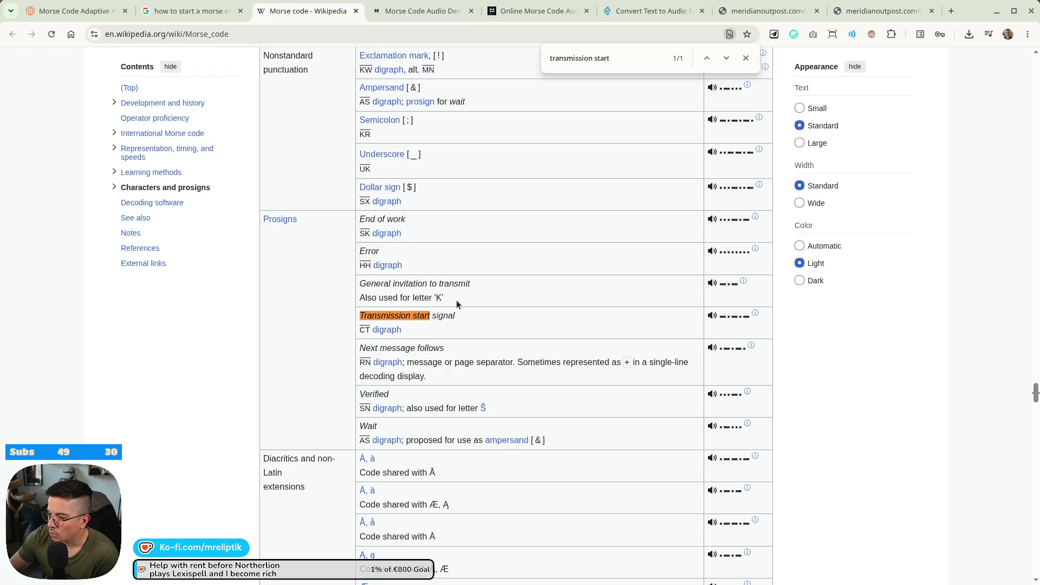
Play Wikipedia's Transmission start signal sample again and look over the surrounding article.
{"action": "left_click", "coordinate": [711, 317]}
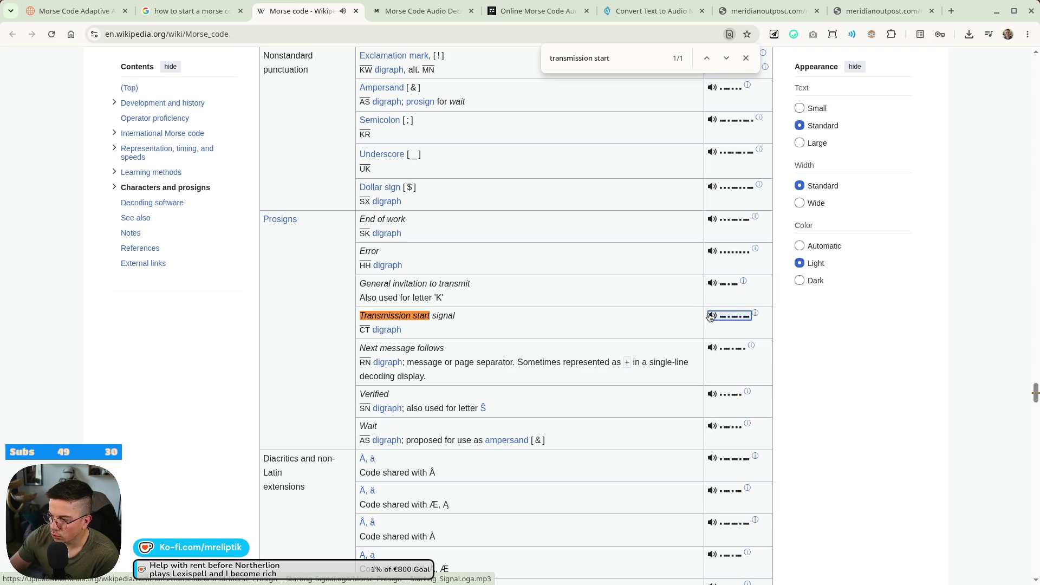
{"action": "scroll", "coordinate": [441, 341], "scroll_direction": "down", "scroll_amount": 15}
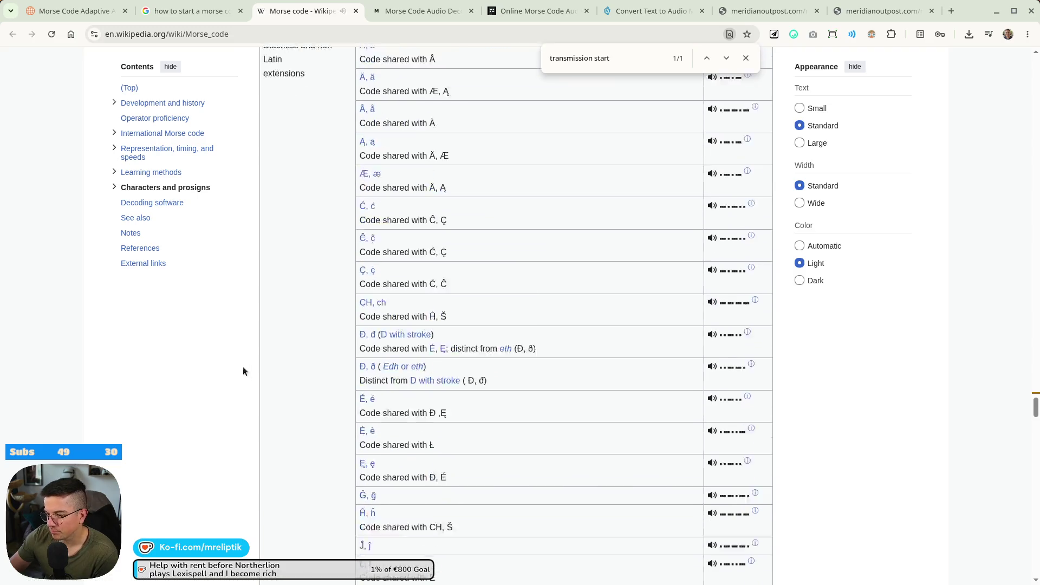
{"action": "scroll", "coordinate": [298, 369], "scroll_direction": "down", "scroll_amount": 5}
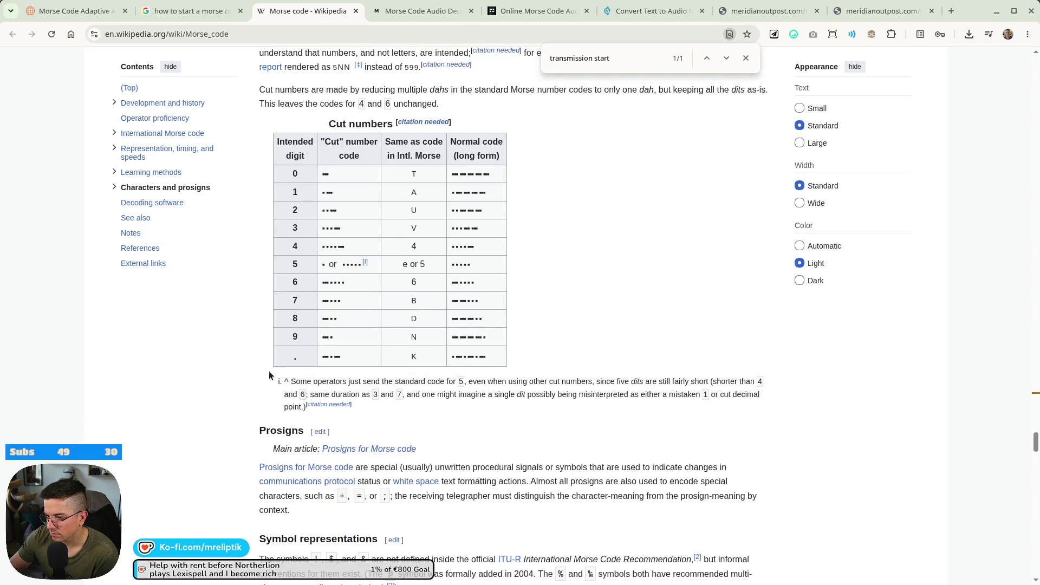
{"action": "scroll", "coordinate": [257, 370], "scroll_direction": "up", "scroll_amount": 1}
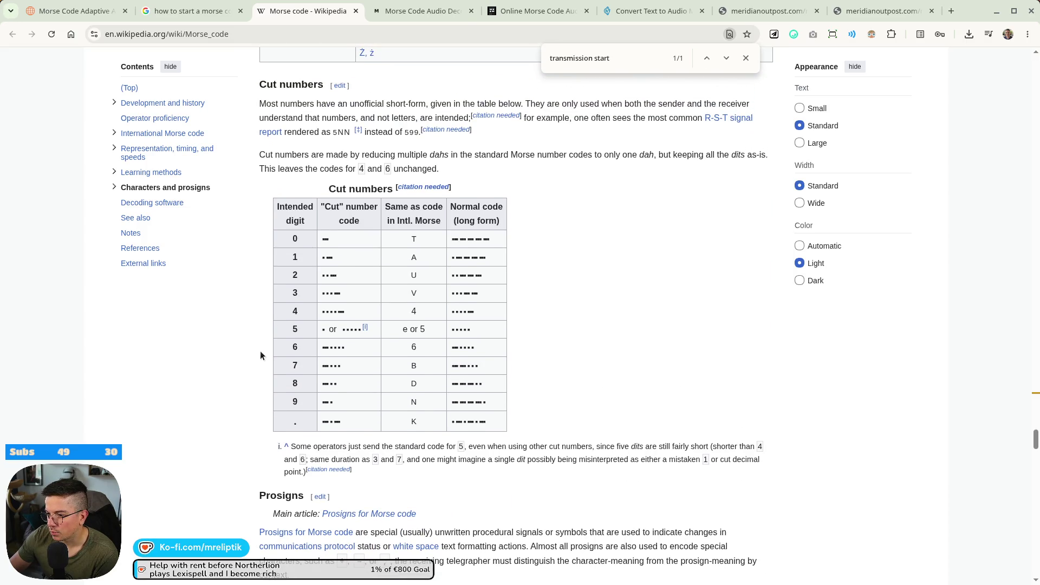
{"action": "scroll", "coordinate": [259, 352], "scroll_direction": "down", "scroll_amount": 6}
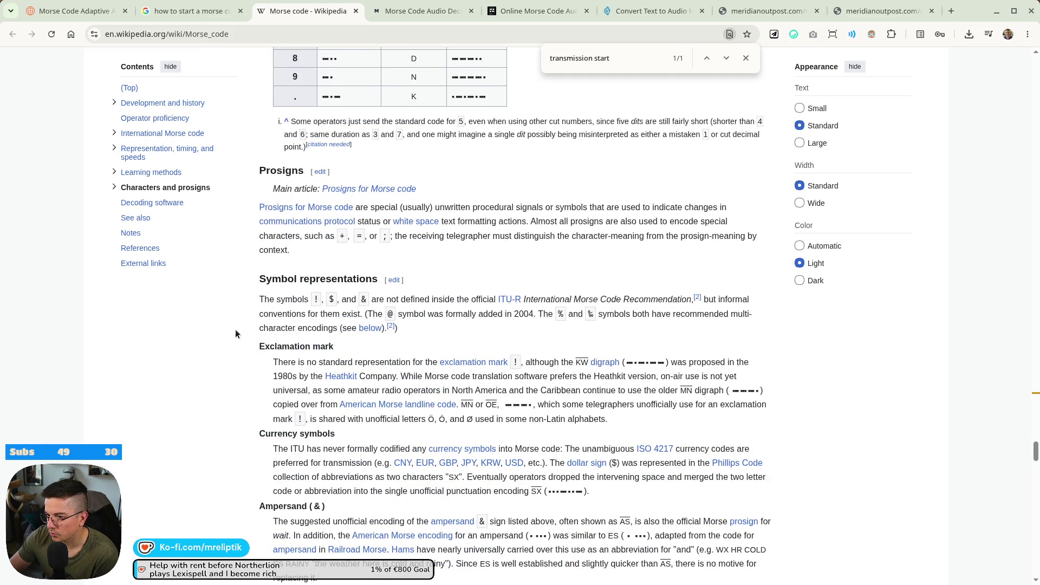
{"action": "scroll", "coordinate": [242, 329], "scroll_direction": "down", "scroll_amount": 3}
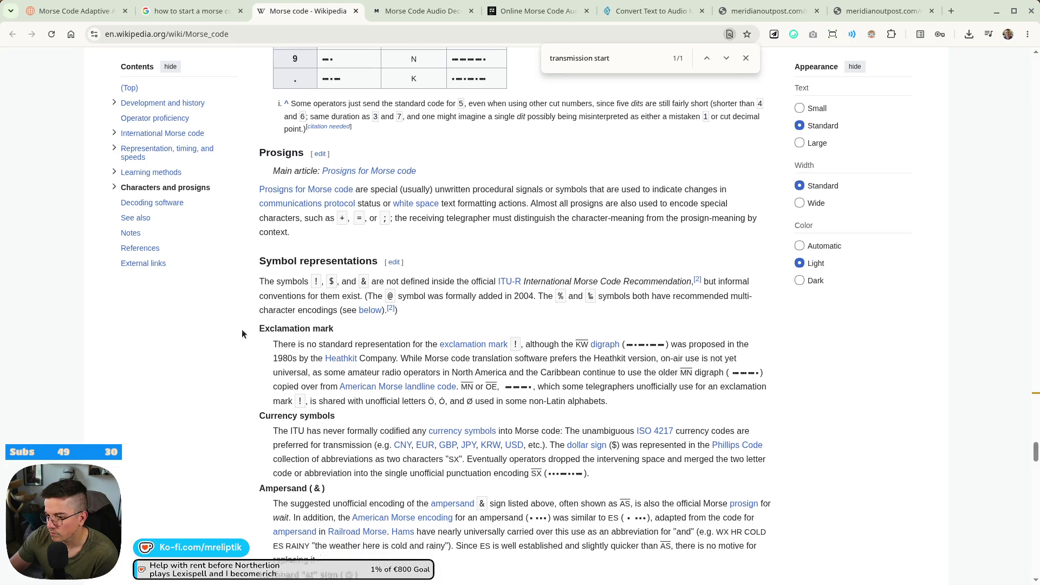
{"action": "scroll", "coordinate": [228, 341], "scroll_direction": "up", "scroll_amount": 12}
{"action": "scroll", "coordinate": [232, 350], "scroll_direction": "up", "scroll_amount": 15}
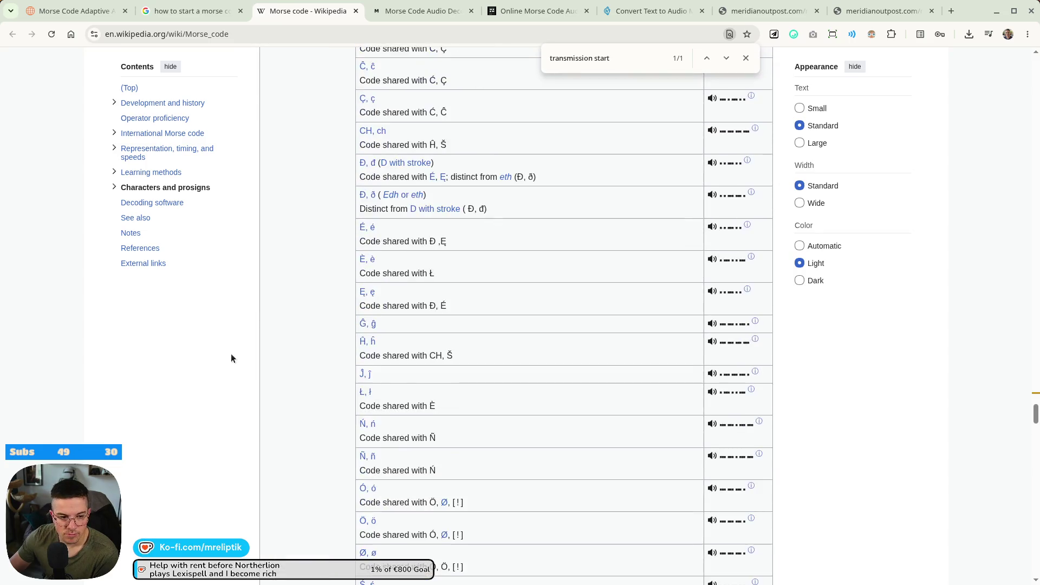
{"action": "left_click", "coordinate": [243, 30]}
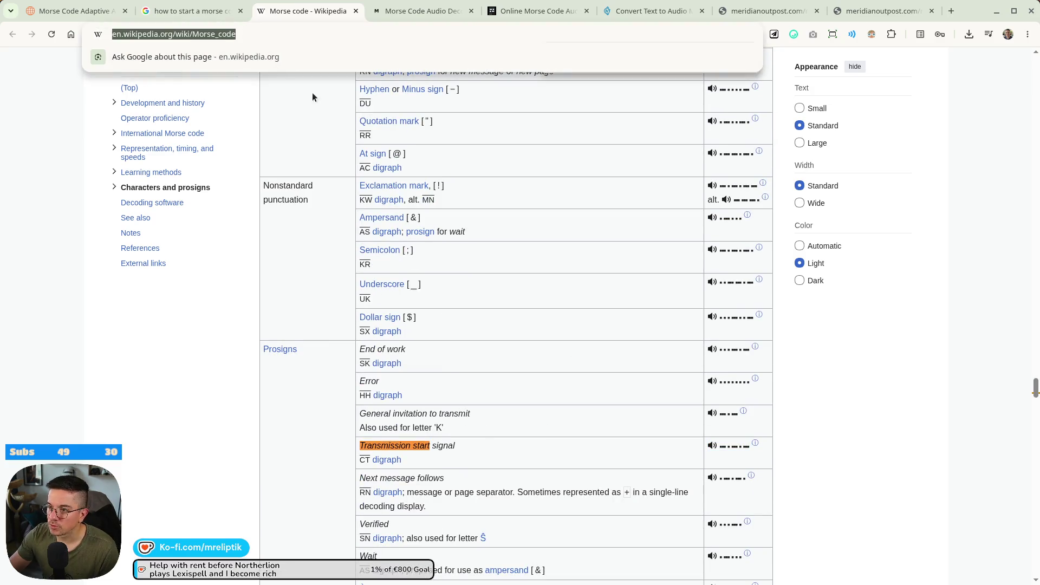
{"action": "key", "text": "Escape"}
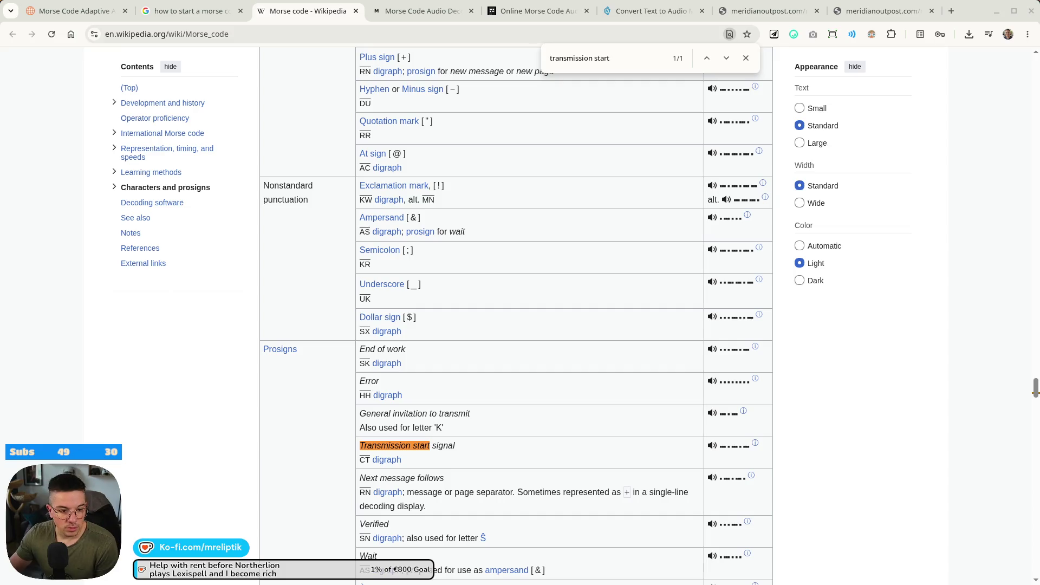
Close the MorseXpress and online Morse audio decoder tabs.
{"action": "left_click", "coordinate": [418, 13]}
{"action": "middle_click", "coordinate": [416, 15]}
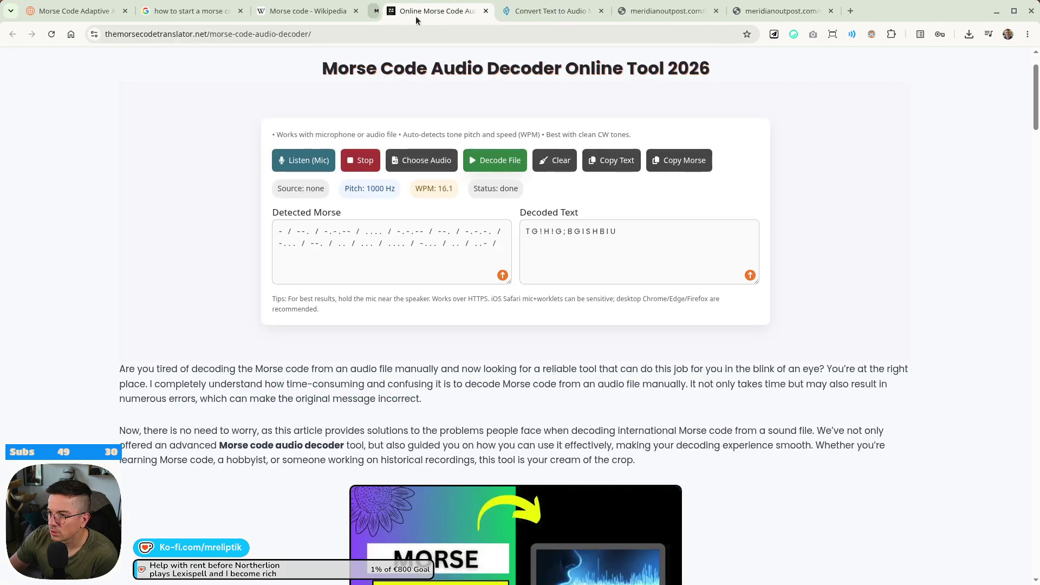
{"action": "middle_click", "coordinate": [424, 16]}
{"action": "middle_click", "coordinate": [426, 18]}
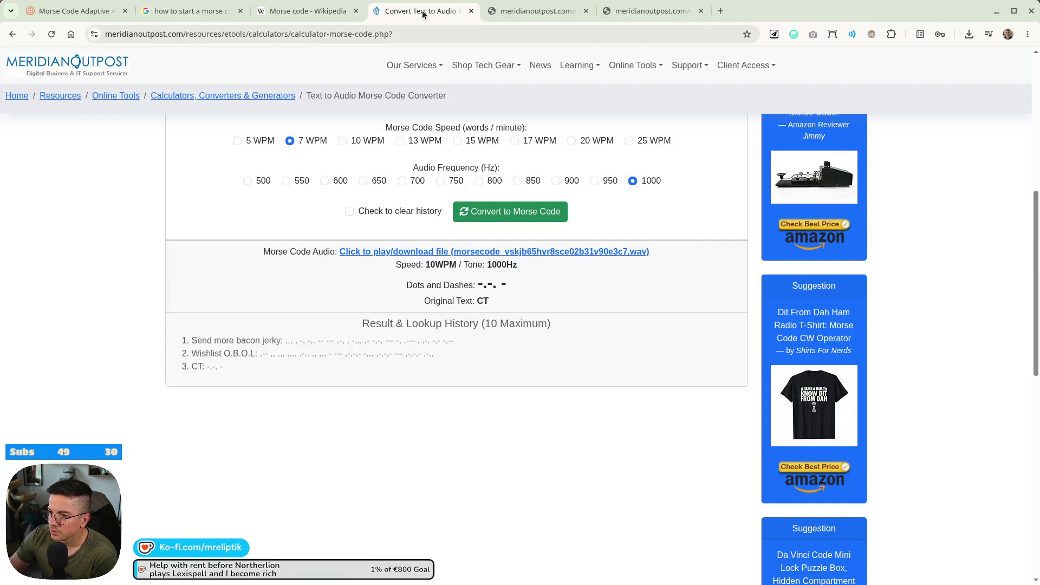
Close the converter tab and download the CT Morse .wav clip from the player.
{"action": "middle_click", "coordinate": [421, 11]}
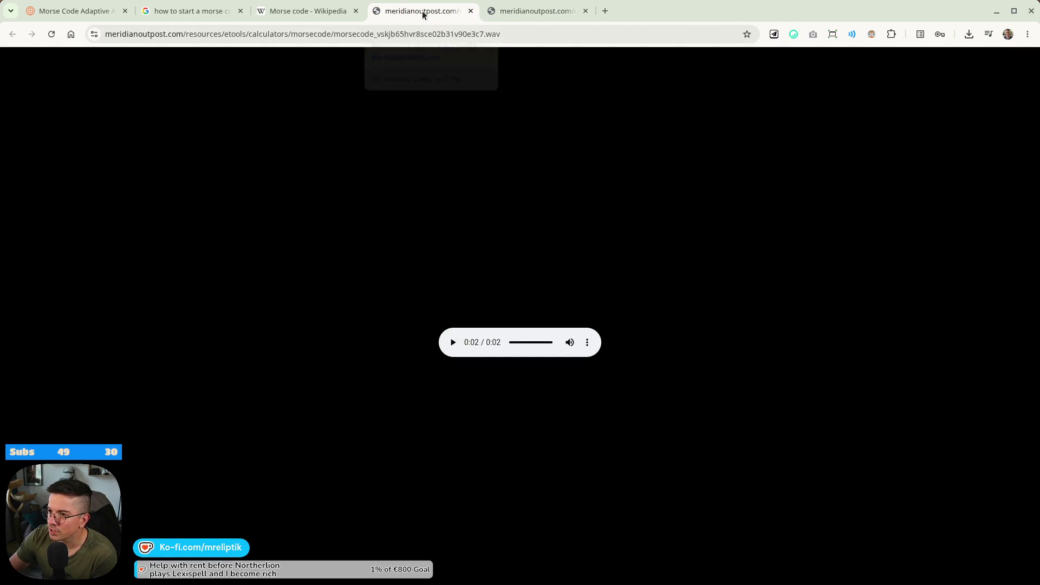
{"action": "left_click", "coordinate": [587, 343]}
{"action": "left_click", "coordinate": [544, 313]}
Close the leftover .wav player tabs and switch back to Audacity.
{"action": "left_click", "coordinate": [567, 16]}
{"action": "middle_click", "coordinate": [566, 16]}
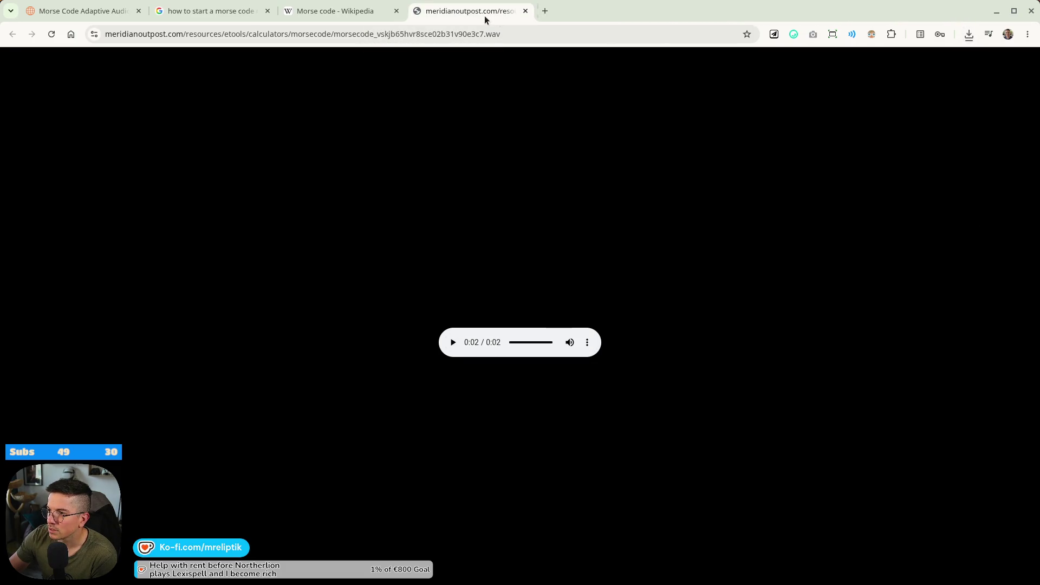
{"action": "middle_click", "coordinate": [483, 16]}
{"action": "key", "text": "alt+Tab"}
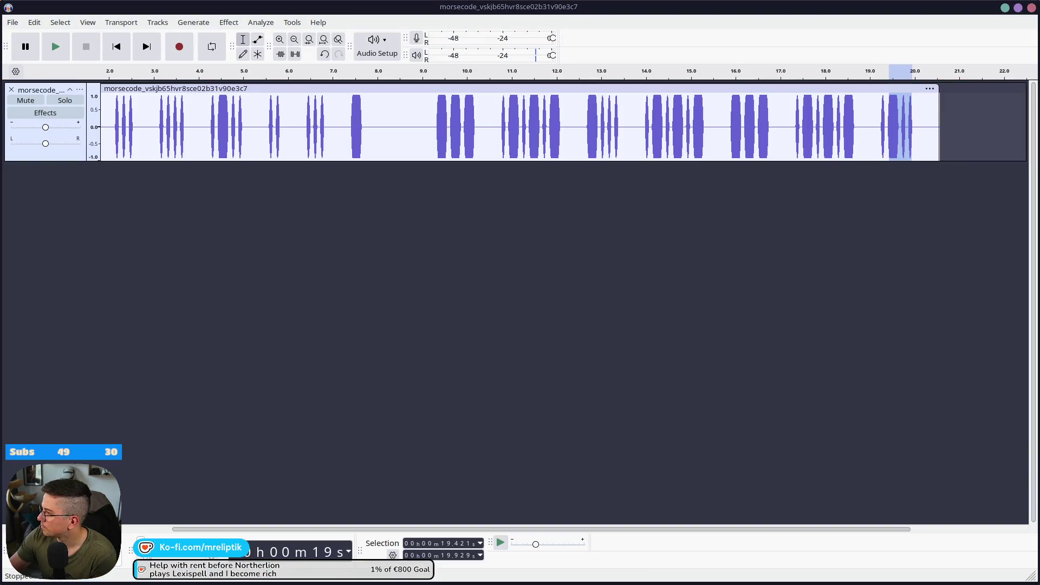
Paste the CT clip onto a new track, zoom in, and delete the silence between C and T.
{"action": "key", "text": "ctrl+v"}
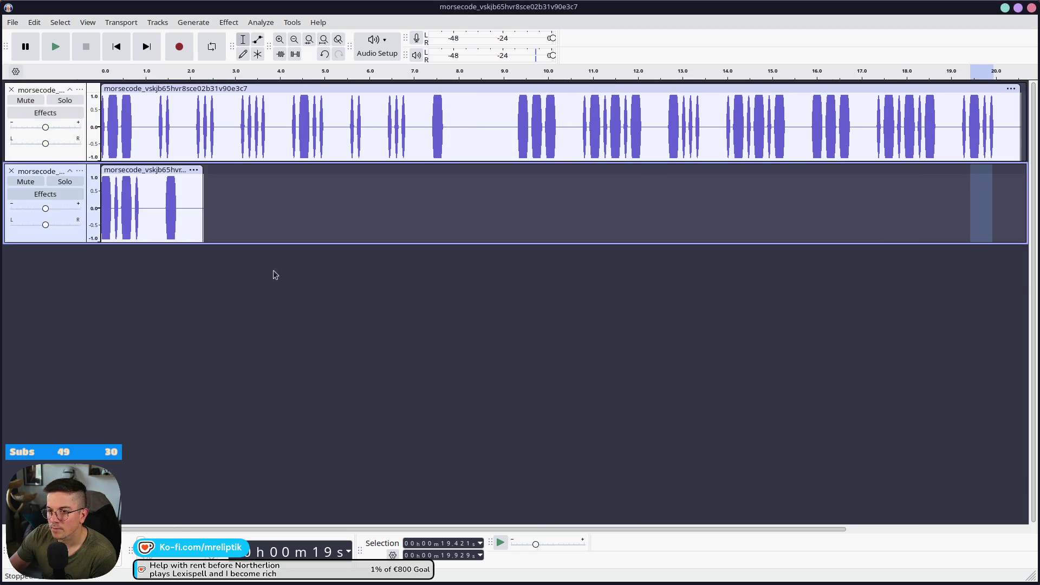
{"action": "key", "text": "ctrl+1"}
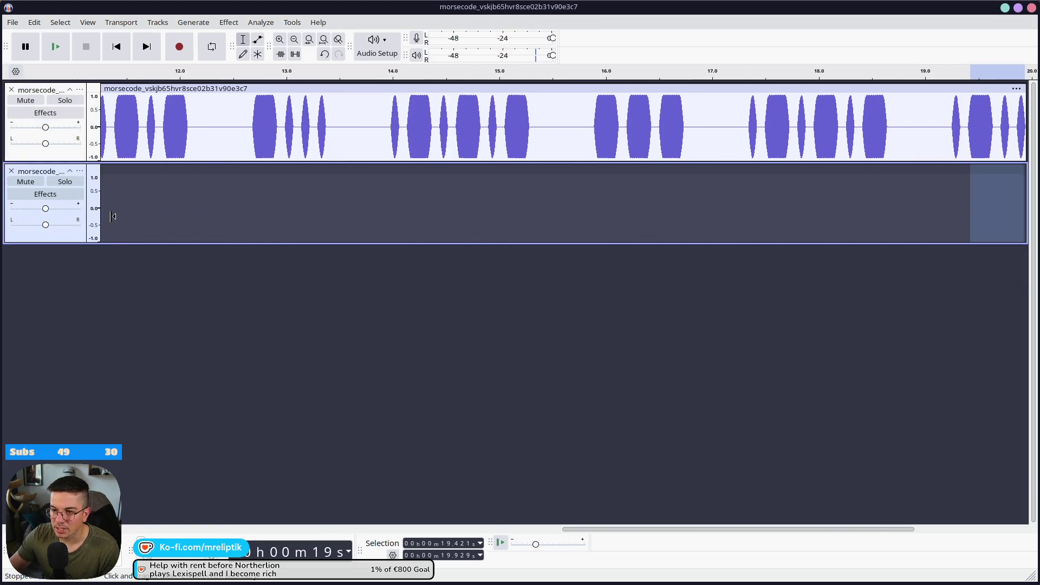
{"action": "left_click_drag", "start_coordinate": [613, 529], "coordinate": [82, 530]}
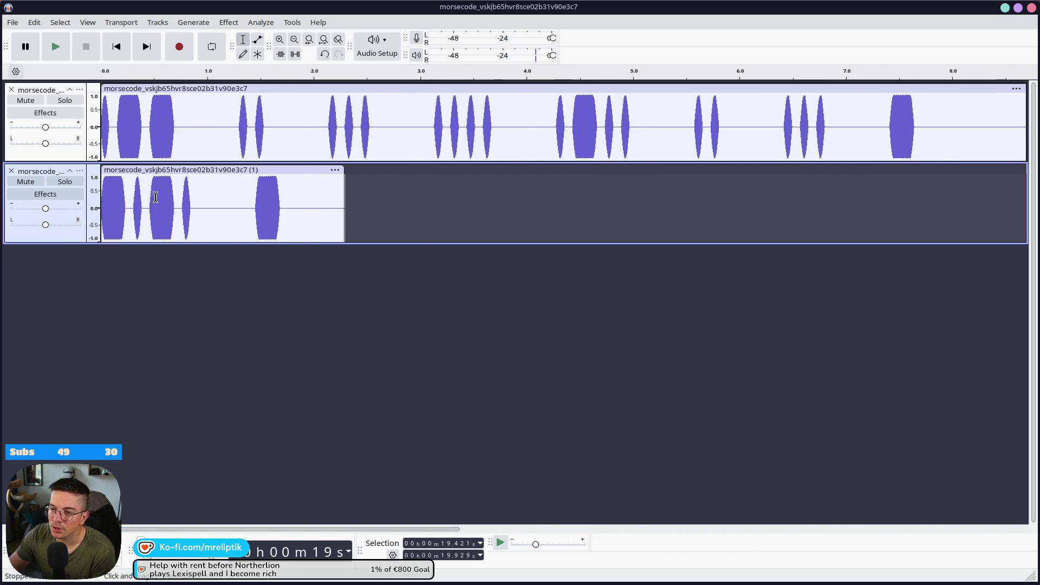
{"action": "left_click_drag", "start_coordinate": [249, 205], "coordinate": [195, 211]}
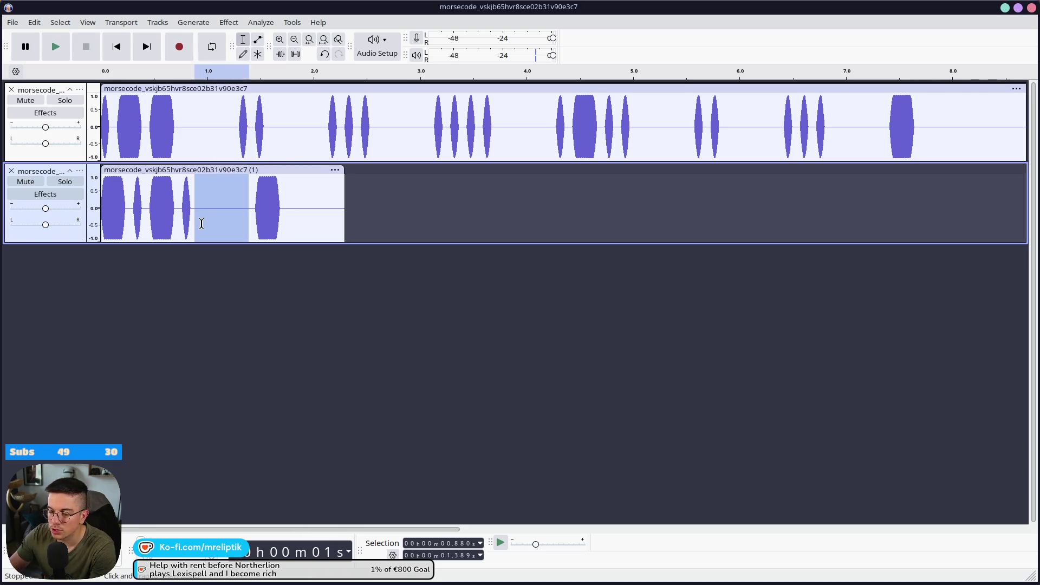
{"action": "key", "text": "Delete"}
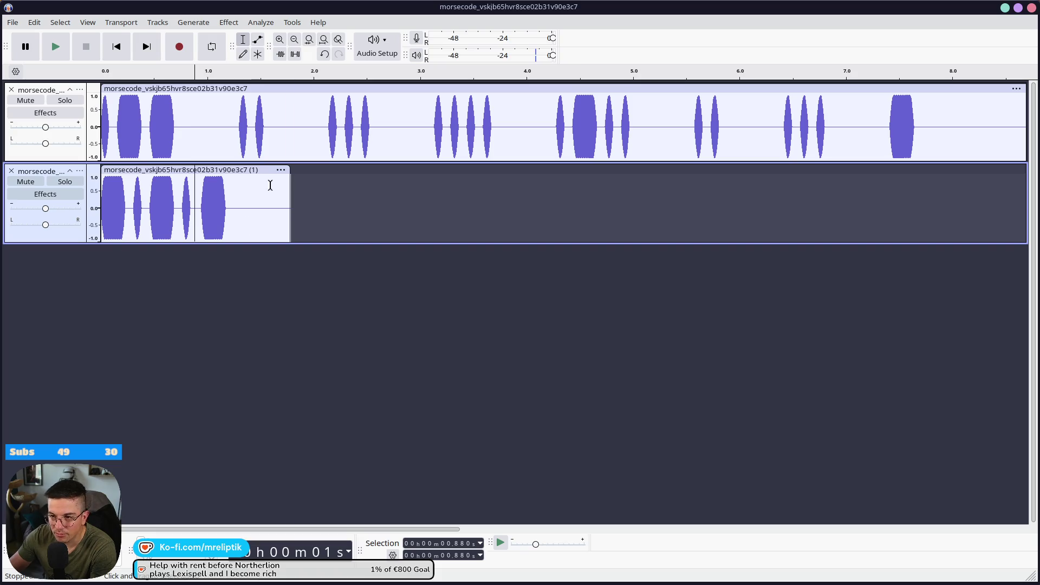
Drag the long Morse recording onto track 2 so it follows the CT clip.
{"action": "left_click_drag", "start_coordinate": [291, 198], "coordinate": [238, 201]}
{"action": "left_click", "coordinate": [258, 199]}
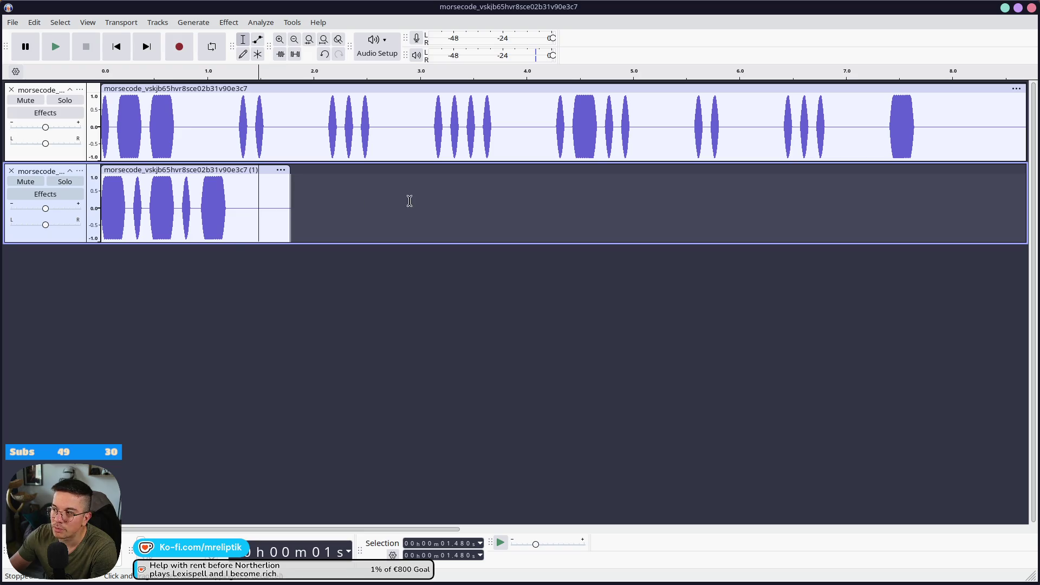
{"action": "scroll", "coordinate": [356, 213], "scroll_direction": "down", "scroll_amount": 2, "text": "ctrl"}
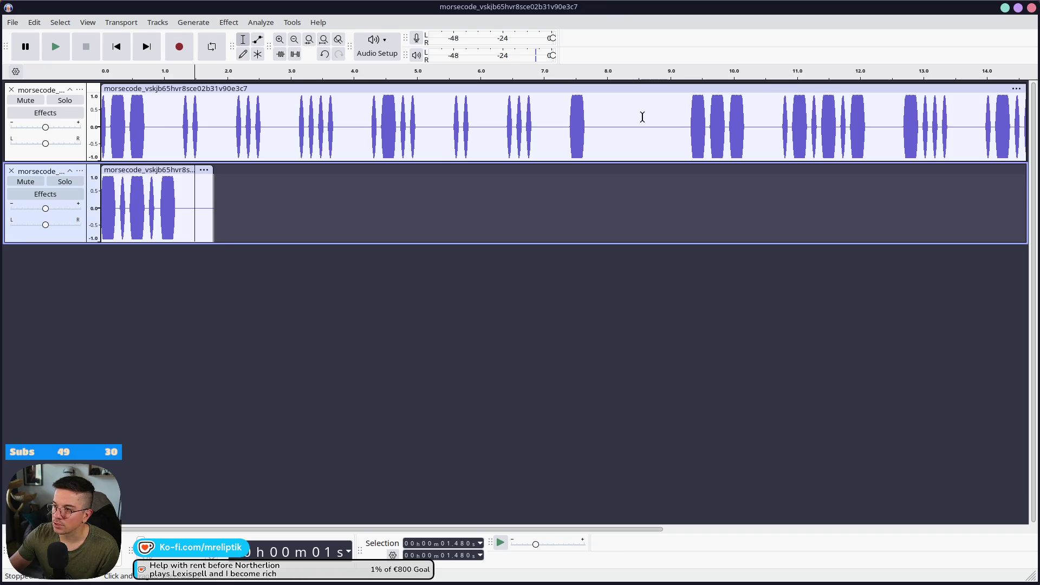
{"action": "scroll", "coordinate": [258, 152], "scroll_direction": "down", "scroll_amount": 1, "text": "ctrl"}
{"action": "scroll", "coordinate": [258, 152], "scroll_direction": "down", "scroll_amount": 1, "text": "ctrl"}
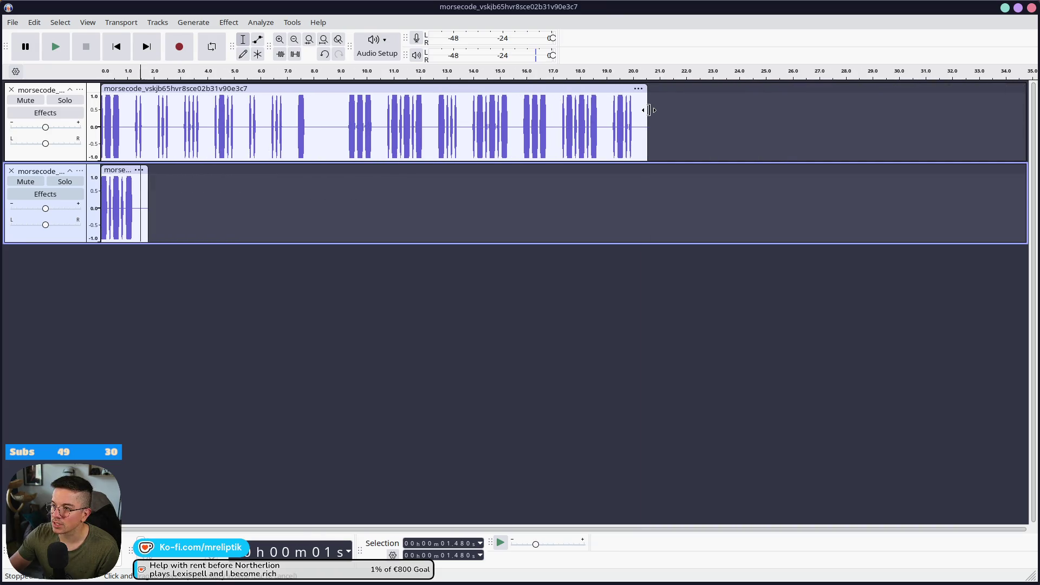
{"action": "mouse_move", "coordinate": [105, 90]}
{"action": "left_mouse_down"}
{"action": "mouse_move", "coordinate": [184, 214]}
{"action": "mouse_move", "coordinate": [163, 208]}
{"action": "left_mouse_up"}
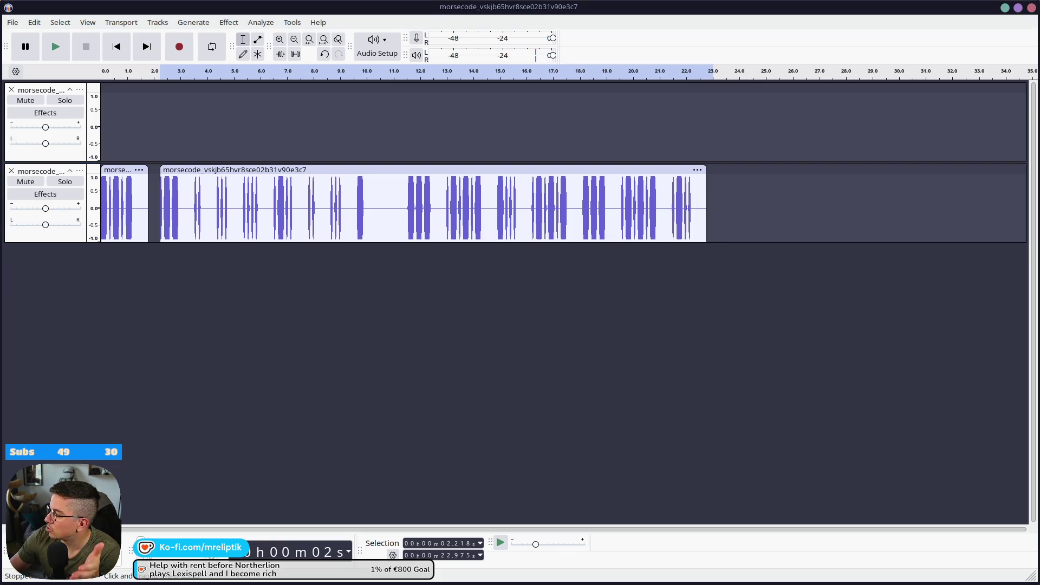
Import the voice recording and morse.wav as tracks, then select 15.257–18.877 s near the Morse clip's end.
{"action": "left_click_drag", "start_coordinate": [603, 165], "coordinate": [151, 86]}
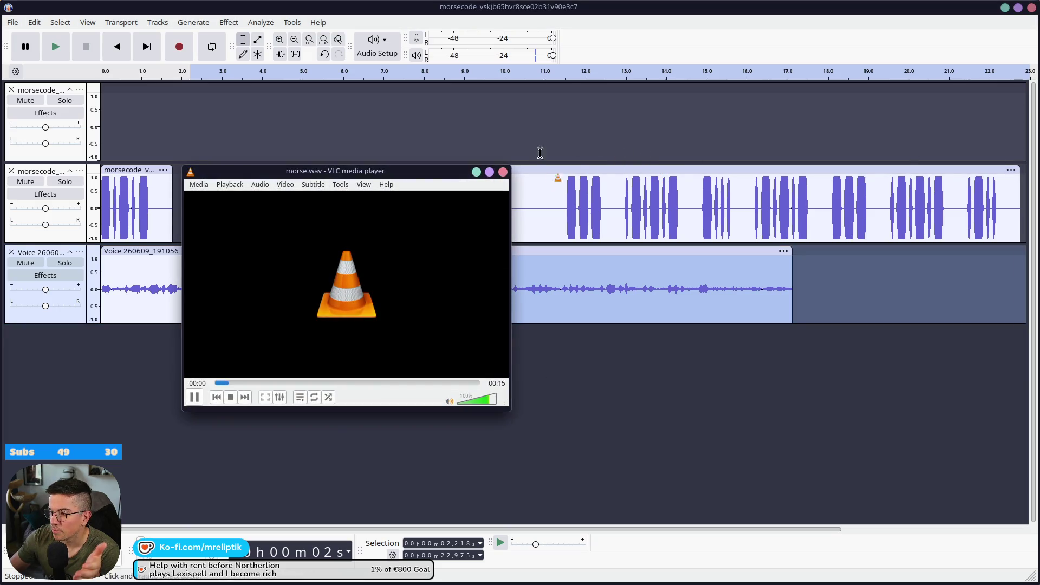
{"action": "left_click", "coordinate": [504, 173]}
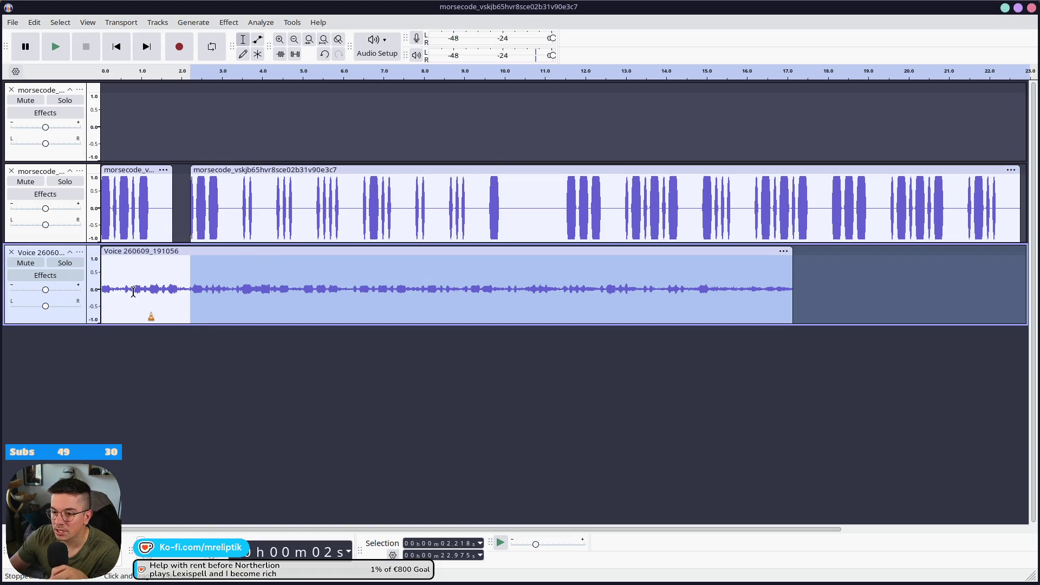
{"action": "mouse_move", "coordinate": [148, 363]}
{"action": "left_mouse_down"}
{"action": "mouse_move", "coordinate": [157, 304]}
{"action": "mouse_move", "coordinate": [171, 305]}
{"action": "mouse_move", "coordinate": [211, 367]}
{"action": "left_mouse_up"}
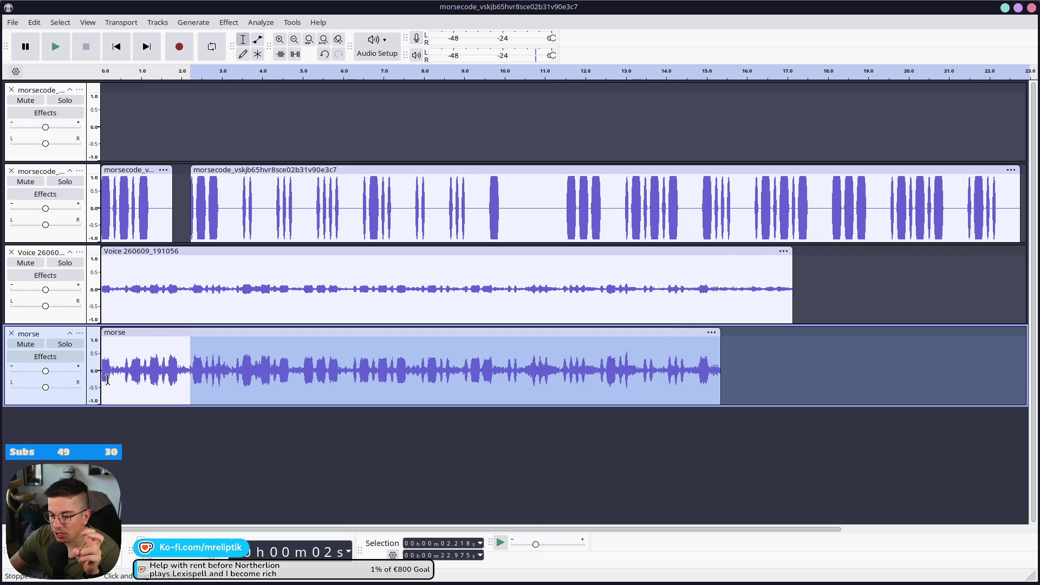
{"action": "left_click", "coordinate": [172, 418]}
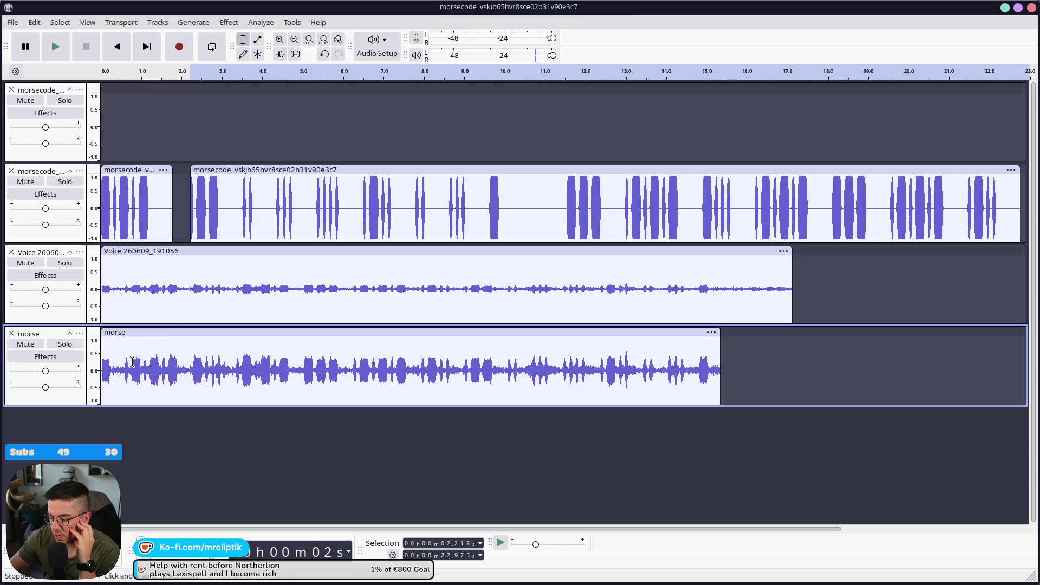
{"action": "left_click_drag", "start_coordinate": [715, 353], "coordinate": [862, 350]}
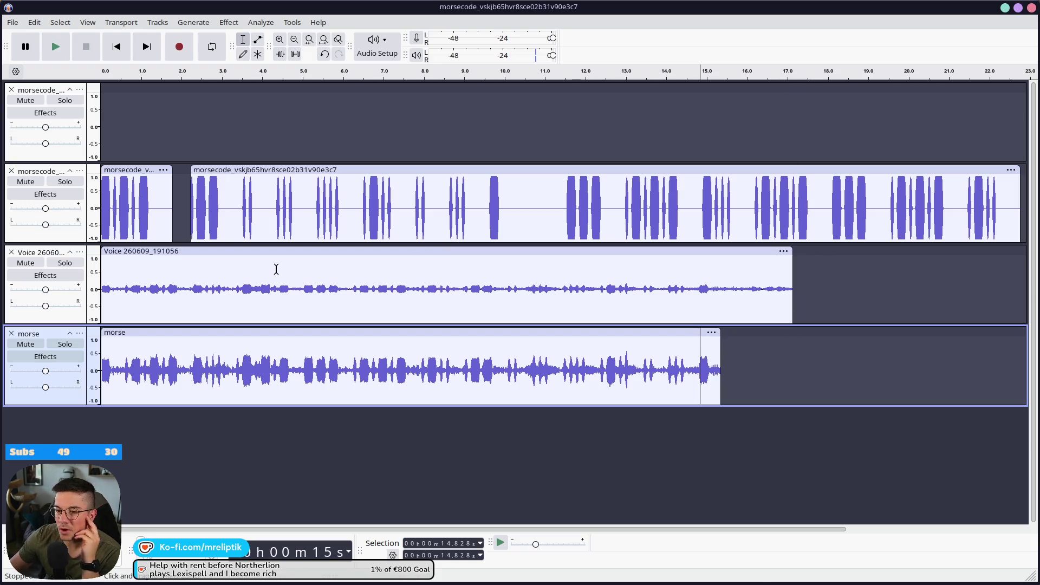
Close Audacity without saving and switch back to the Godot editor.
{"action": "left_click", "coordinate": [1031, 9]}
{"action": "left_click", "coordinate": [486, 326]}
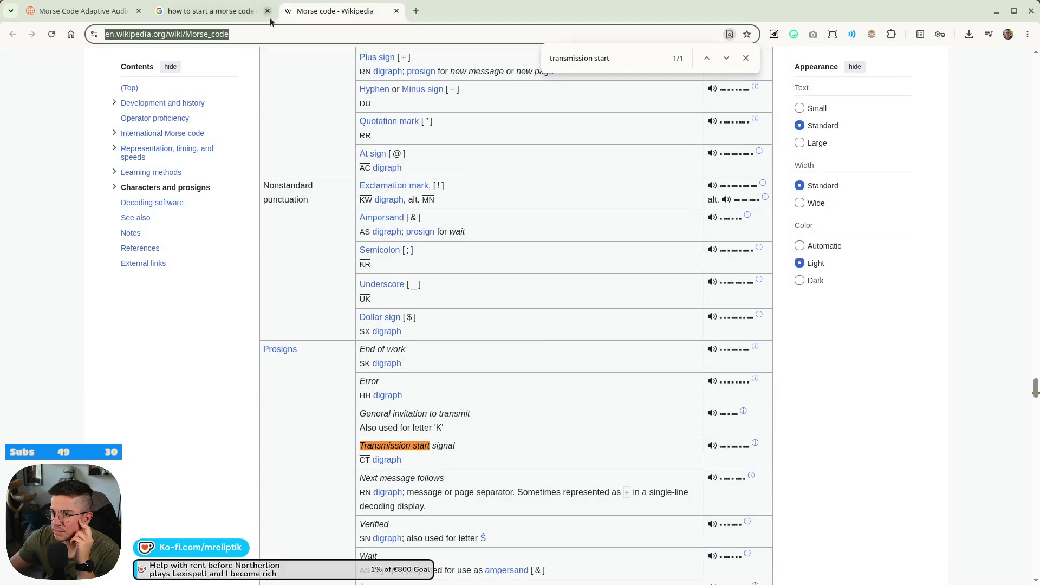
{"action": "left_click", "coordinate": [76, 18]}
{"action": "key", "text": "alt+Tab"}
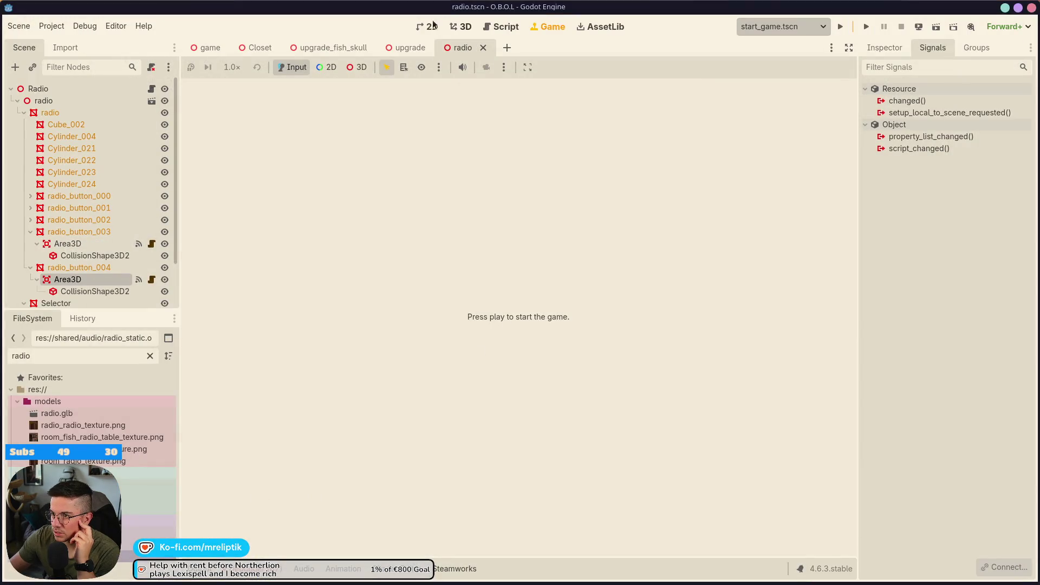
Leave the embedded game view, show the radio scene in 3D, and run the project.
{"action": "left_click", "coordinate": [418, 30]}
{"action": "left_click", "coordinate": [460, 27]}
{"action": "scroll", "coordinate": [487, 327], "scroll_direction": "down", "scroll_amount": 5}
{"action": "scroll", "coordinate": [486, 326], "scroll_direction": "up", "scroll_amount": 5}
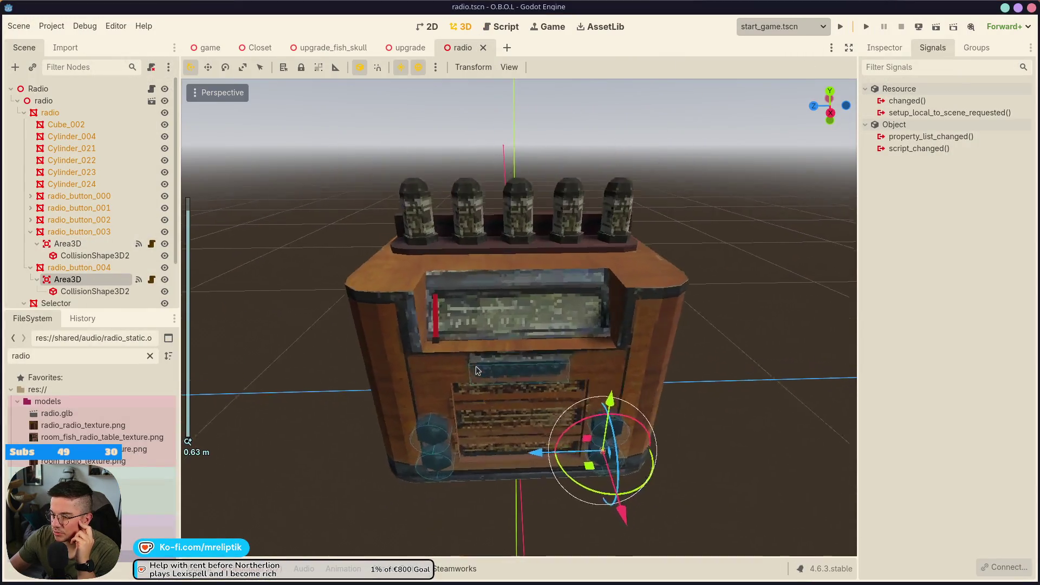
{"action": "left_click", "coordinate": [840, 26]}
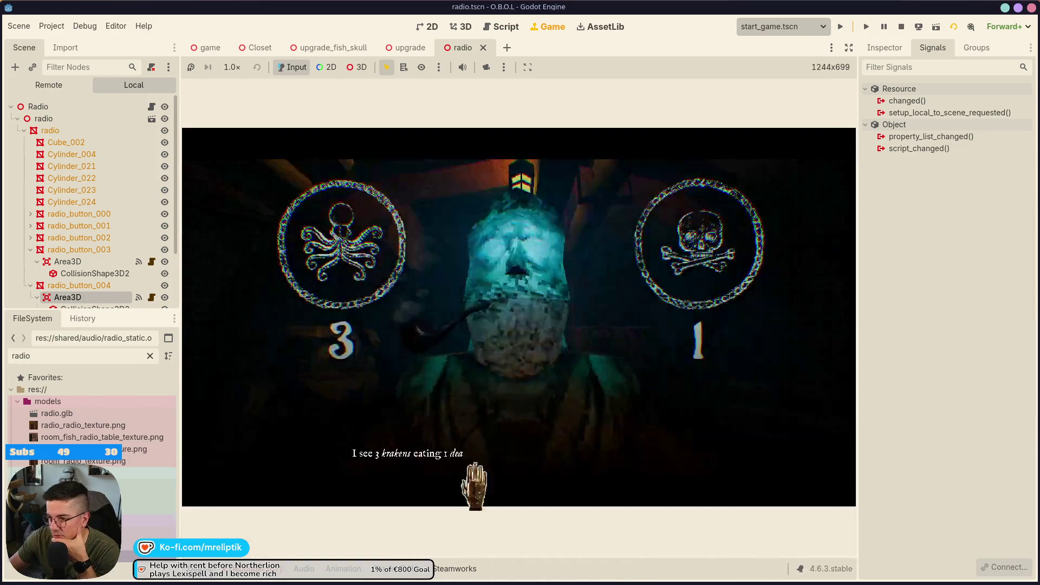
Turn to the table, zoom in on the radio, and tune its needle left and right before stepping back.
{"action": "left_click", "coordinate": [847, 355]}
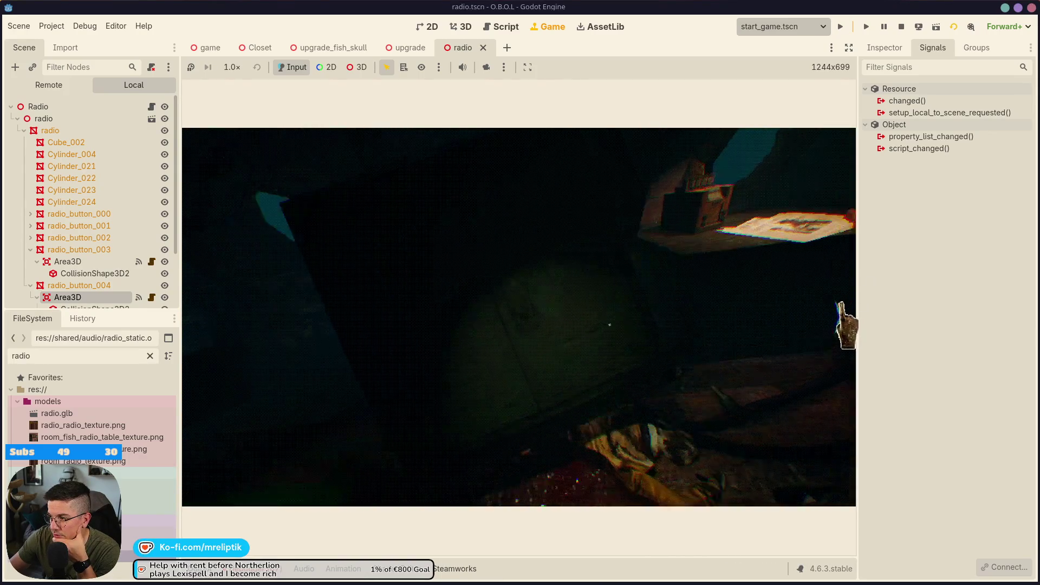
{"action": "left_click", "coordinate": [840, 325]}
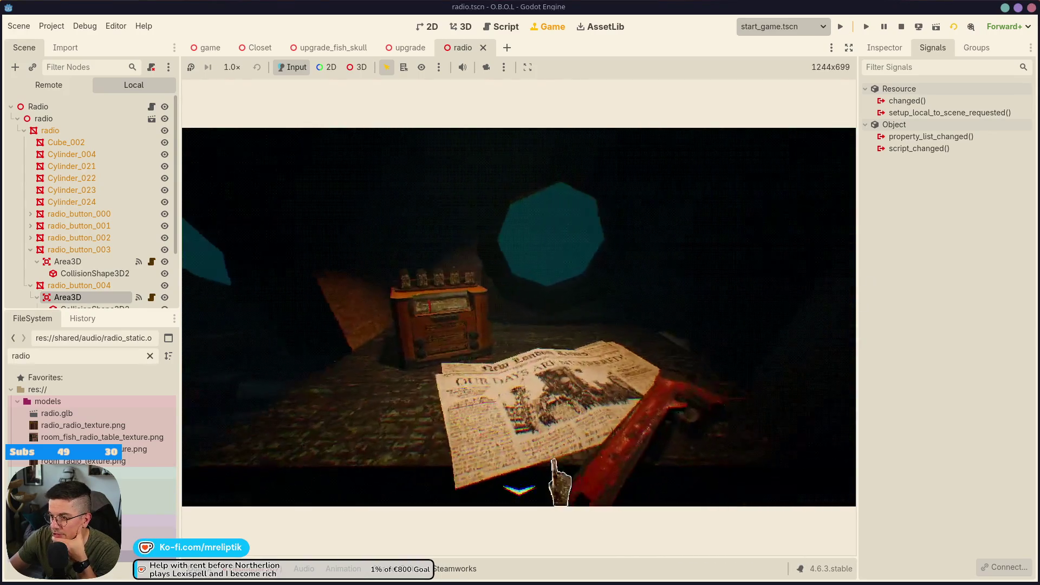
{"action": "left_click", "coordinate": [401, 355]}
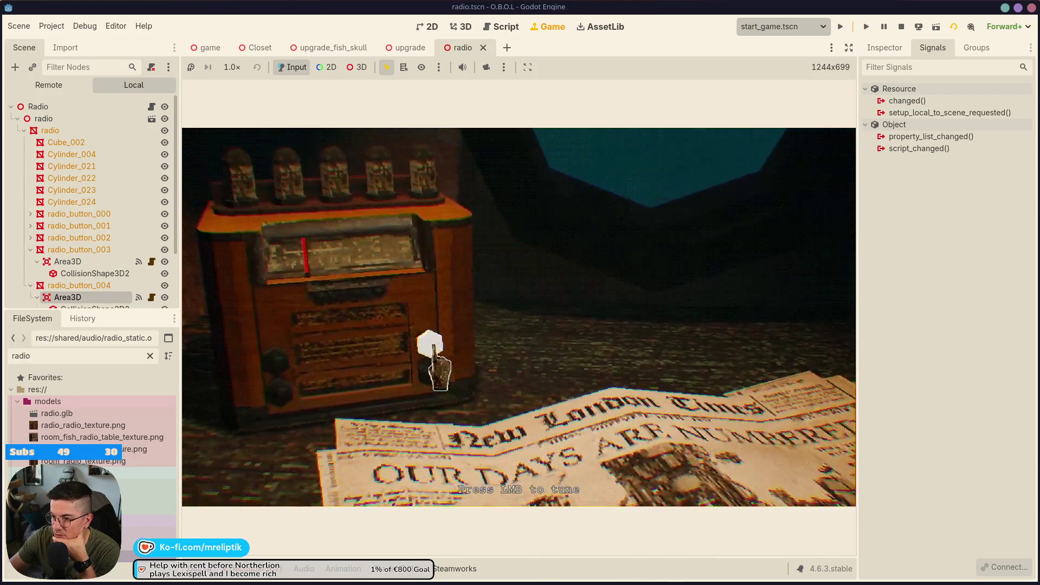
{"action": "left_click_drag", "start_coordinate": [433, 347], "coordinate": [434, 364]}
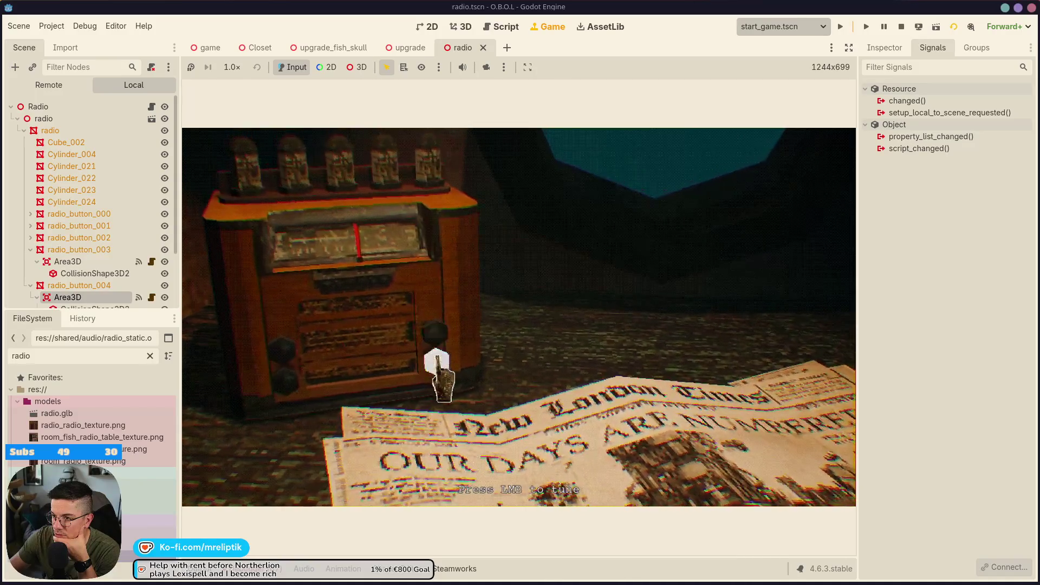
{"action": "left_click_drag", "start_coordinate": [441, 374], "coordinate": [425, 394]}
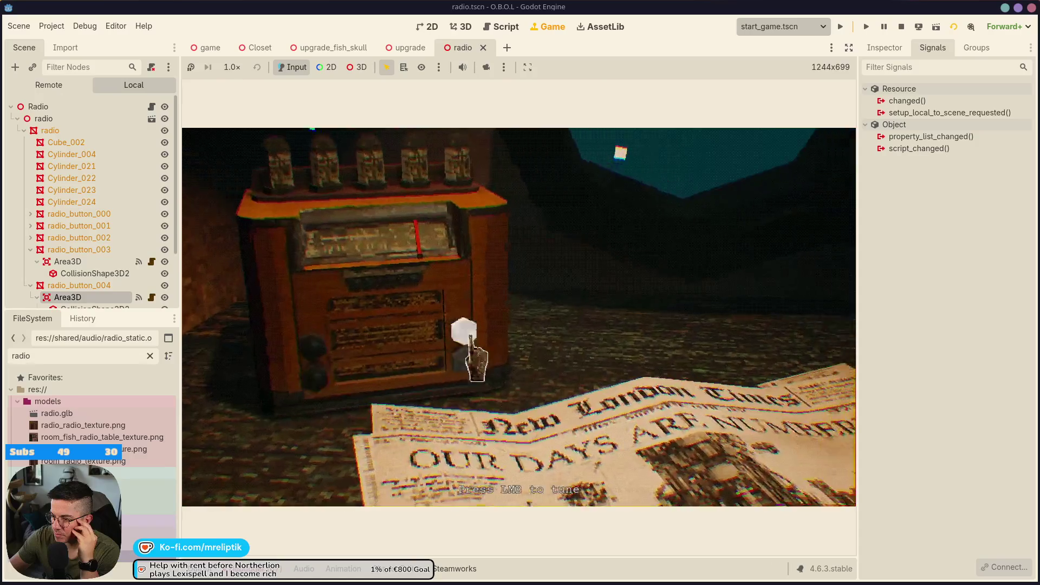
{"action": "left_click", "coordinate": [441, 368]}
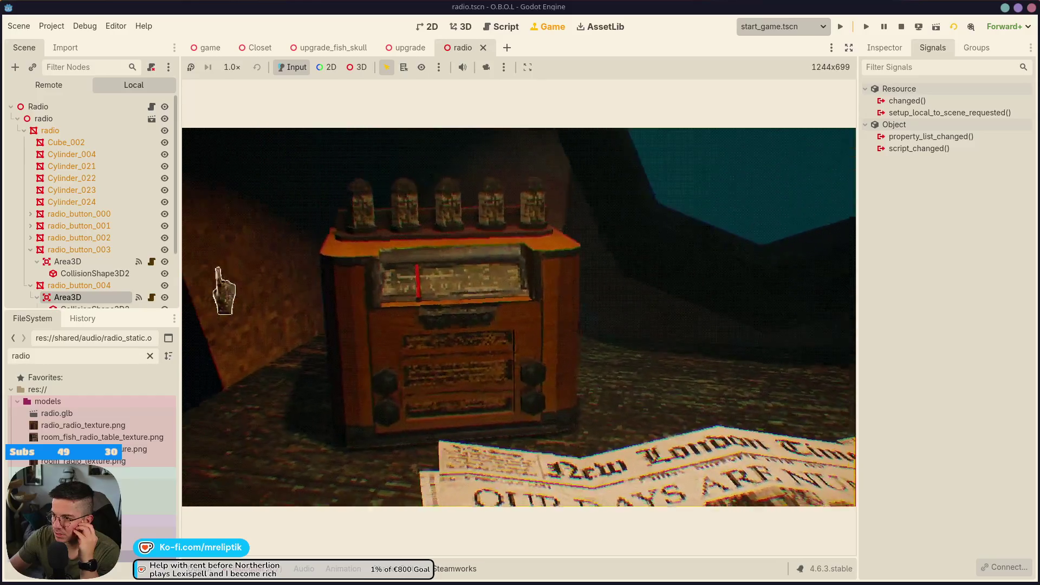
{"action": "right_click", "coordinate": [217, 290]}
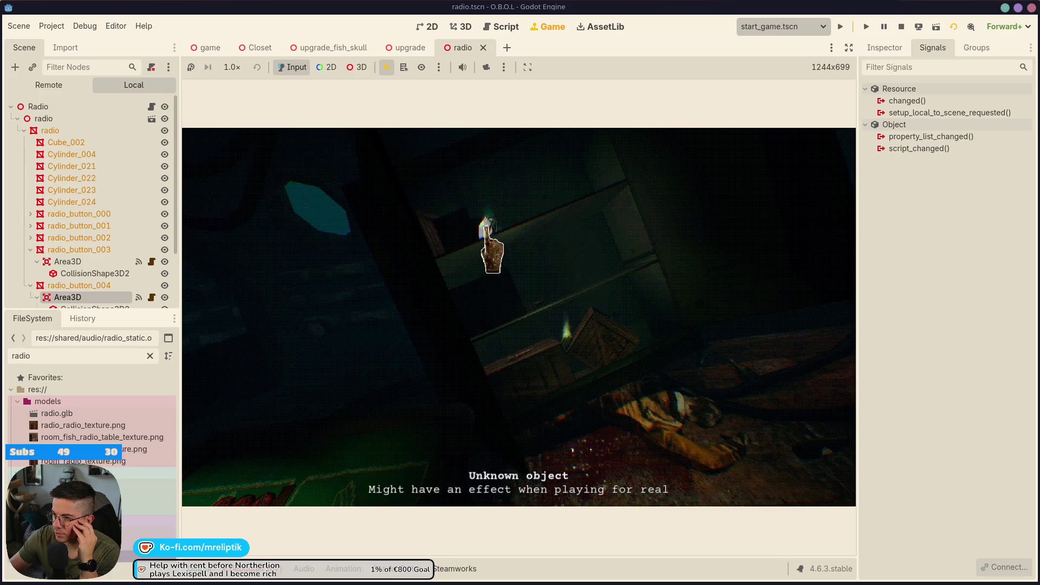
Pick up the card on the dealer's table, put it back, and turn toward the ESCAPE door.
{"action": "left_click", "coordinate": [200, 312]}
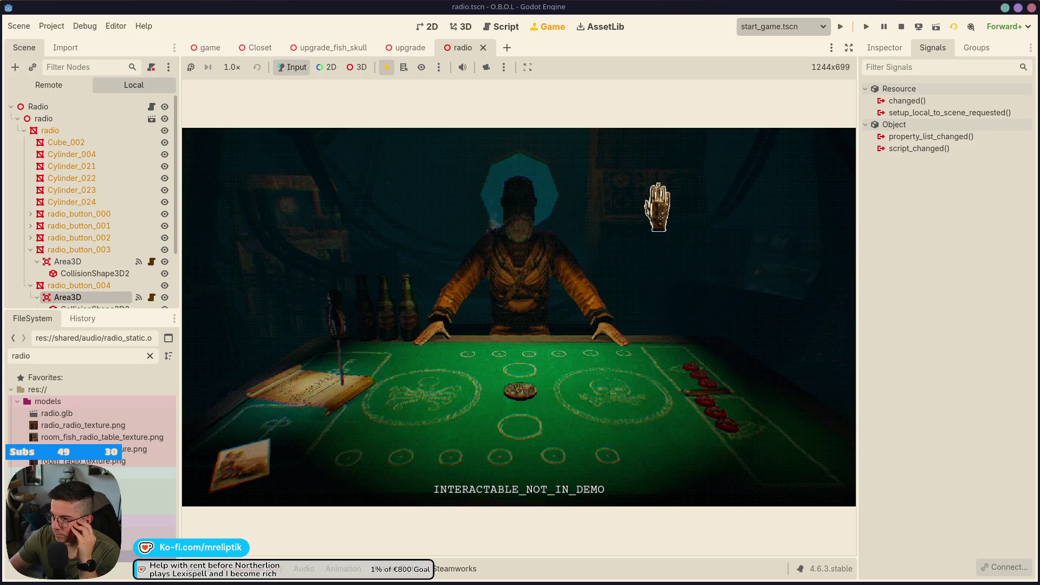
{"action": "left_click", "coordinate": [247, 477]}
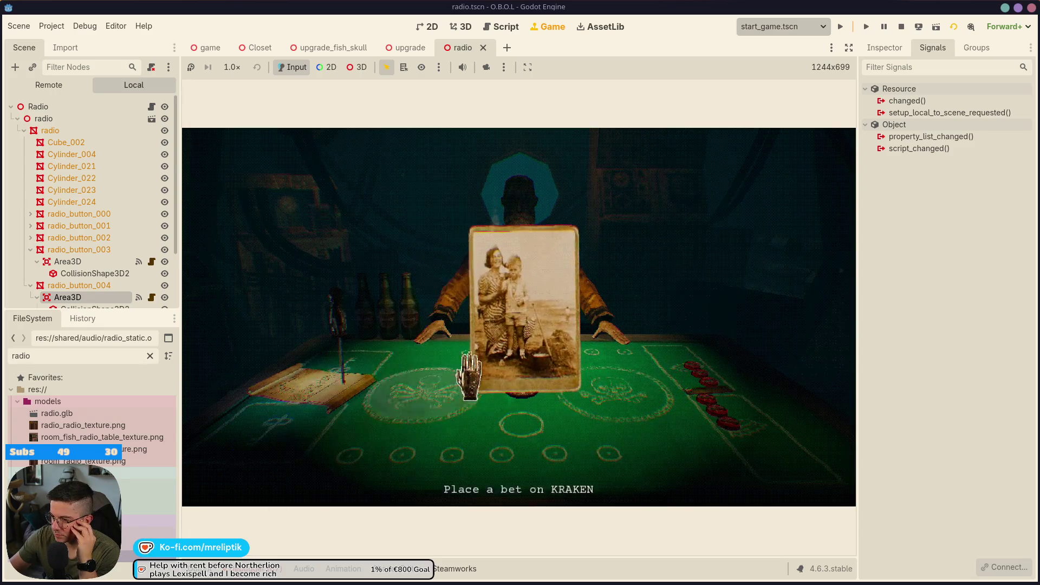
{"action": "left_click", "coordinate": [499, 351]}
{"action": "left_click", "coordinate": [200, 312]}
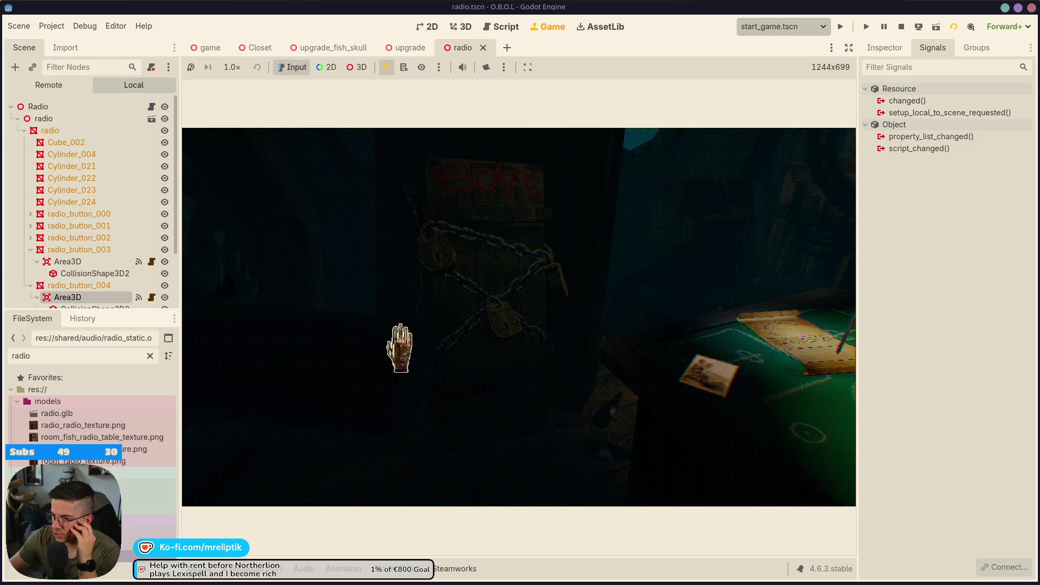
{"action": "left_click", "coordinate": [214, 331]}
Try interacting with the radio and the hatch door, then stop the running game.
{"action": "left_click", "coordinate": [530, 317]}
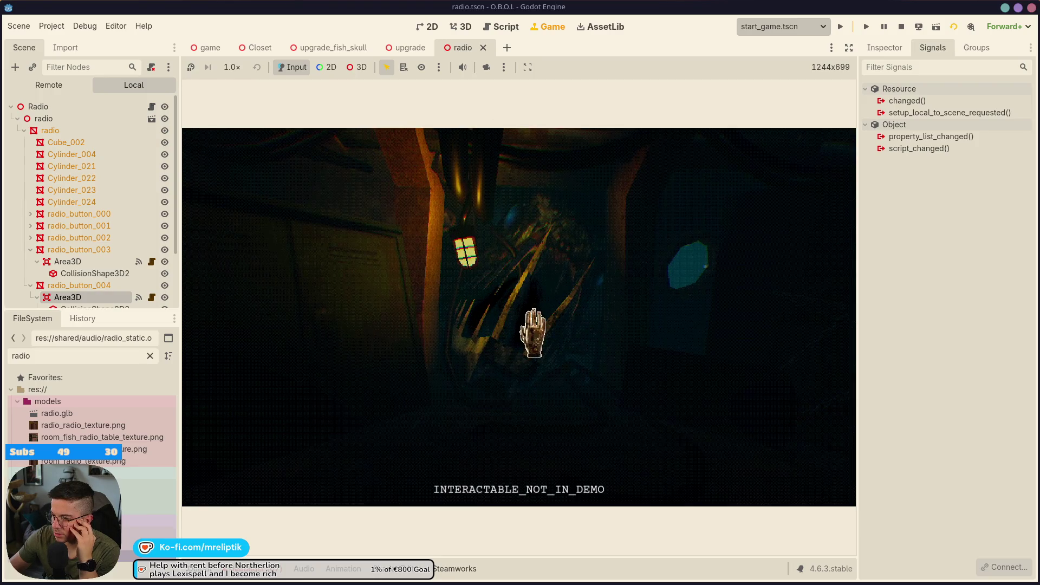
{"action": "left_click", "coordinate": [209, 327]}
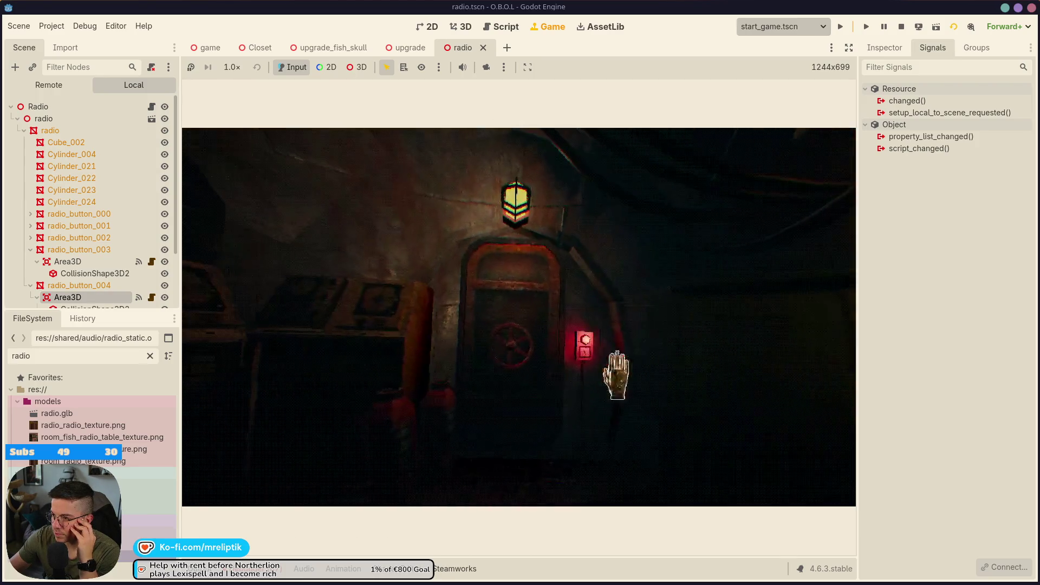
{"action": "left_click", "coordinate": [511, 301]}
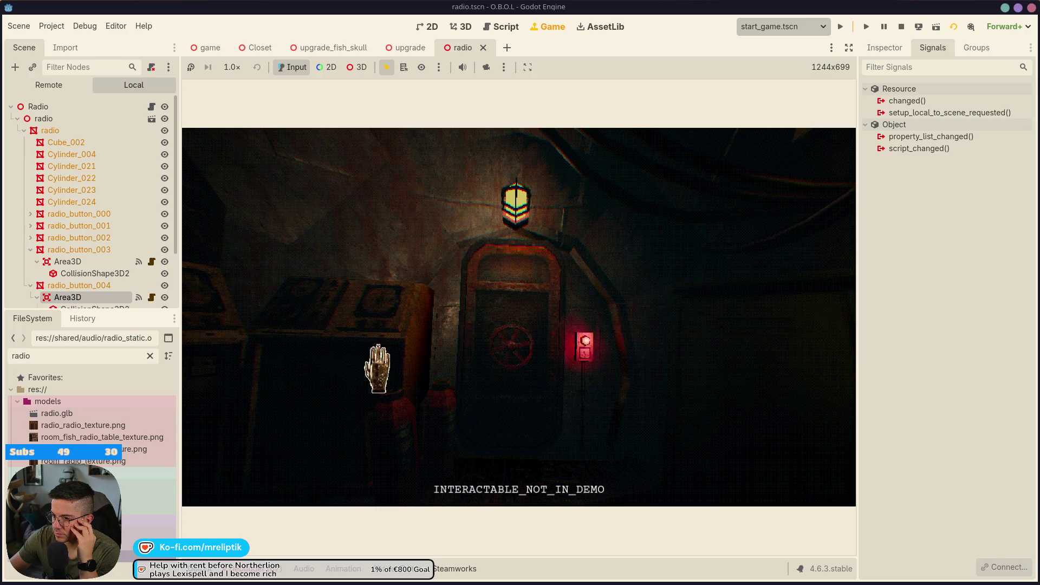
{"action": "left_click", "coordinate": [523, 374]}
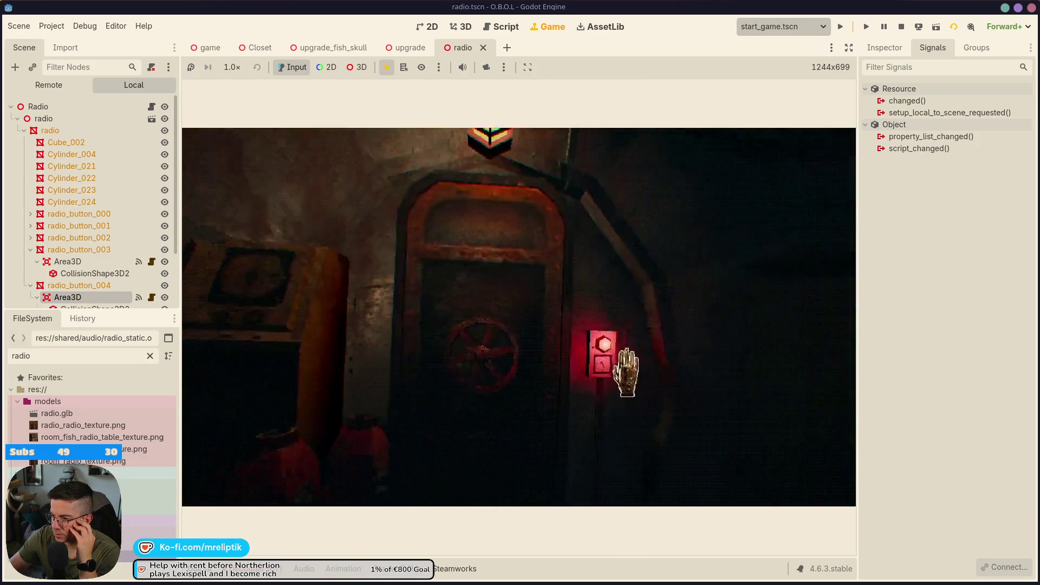
{"action": "left_click", "coordinate": [199, 320]}
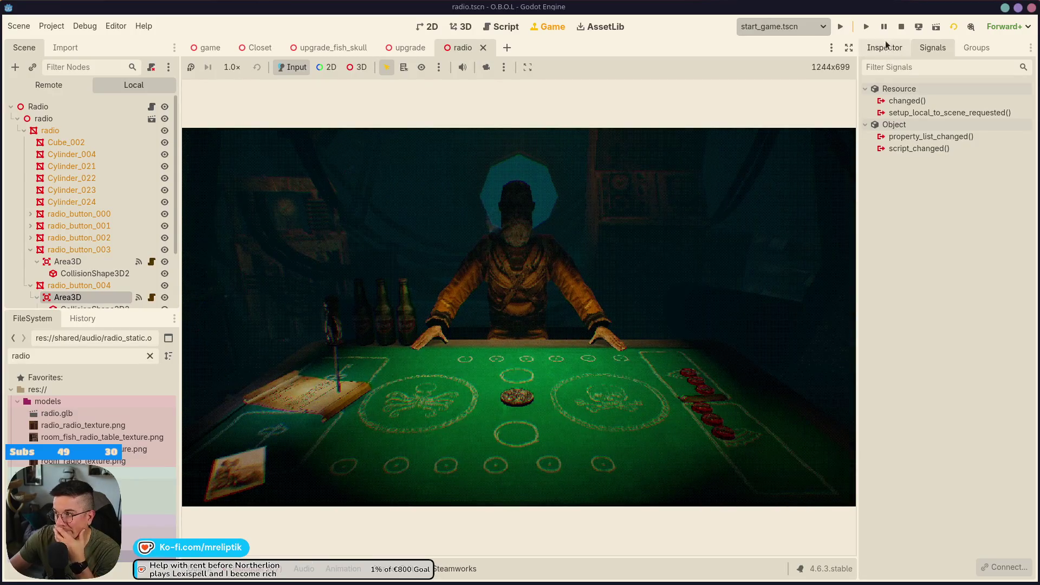
{"action": "left_click", "coordinate": [901, 26]}
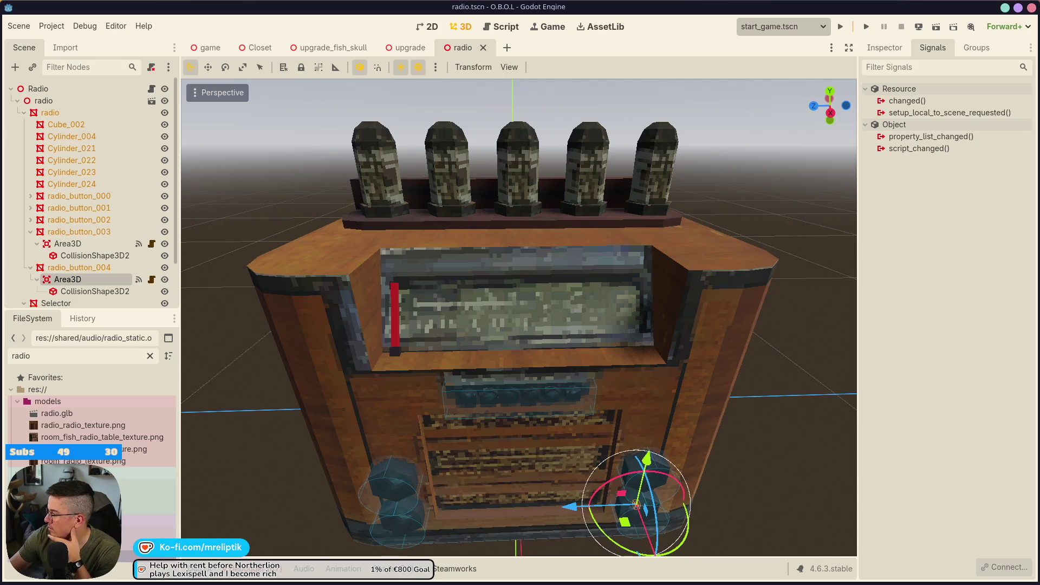
Stage radio.gd and then all remaining changes in Source Control, and begin the commit message 'intero'.
{"action": "left_click", "coordinate": [190, 579]}
{"action": "left_click", "coordinate": [62, 107]}
{"action": "left_click", "coordinate": [177, 107]}
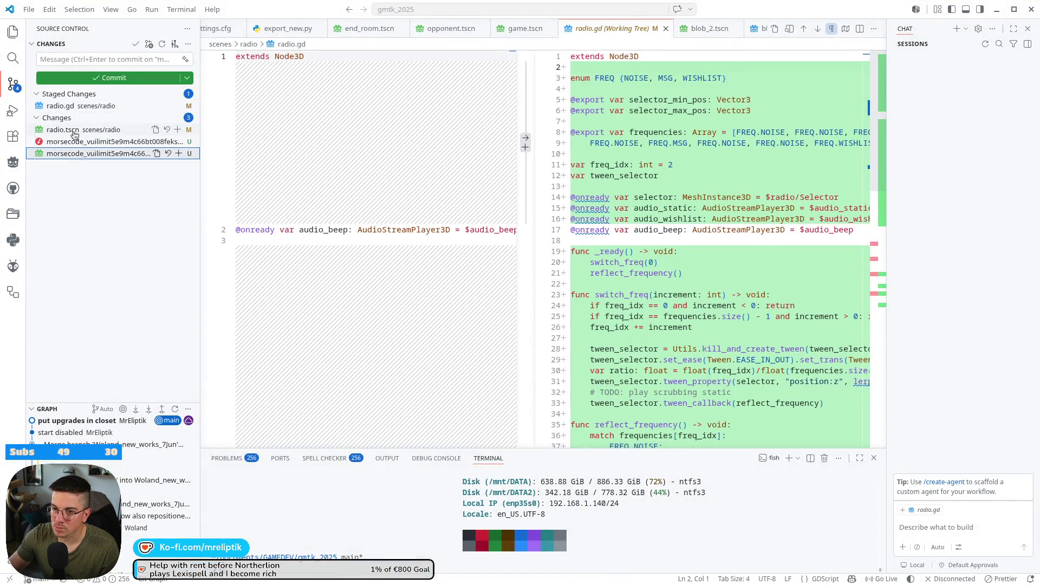
{"action": "left_click", "coordinate": [177, 117]}
{"action": "left_click", "coordinate": [81, 59]}
{"action": "type", "text": "interactable radi"}
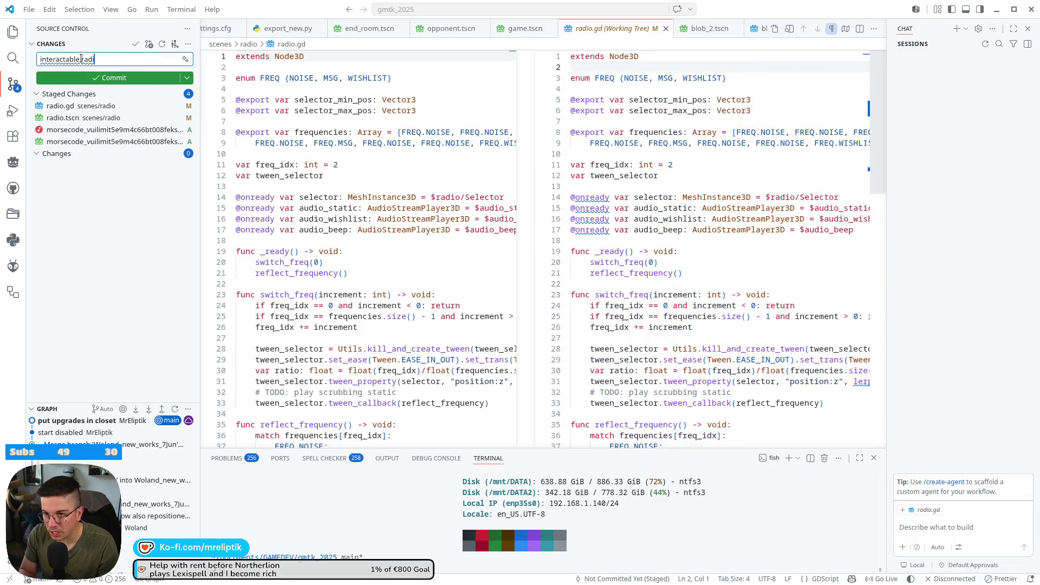